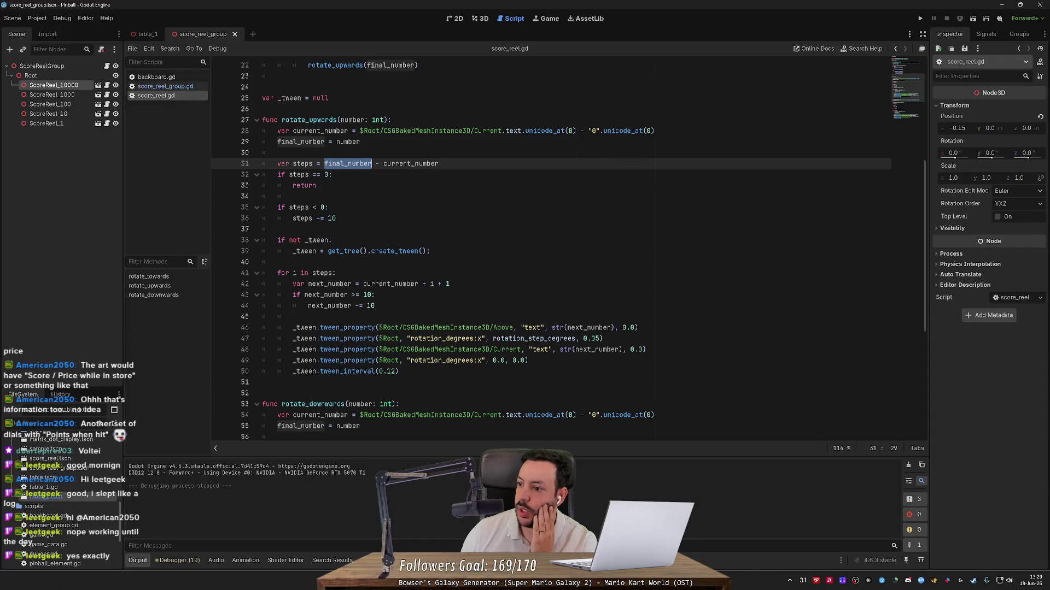
- Replace the label-digit expression on line 28 in rotate_upwards with final_number
{"action": "scroll", "coordinate": [569, 251], "scroll_direction": "up", "scroll_amount": 3}
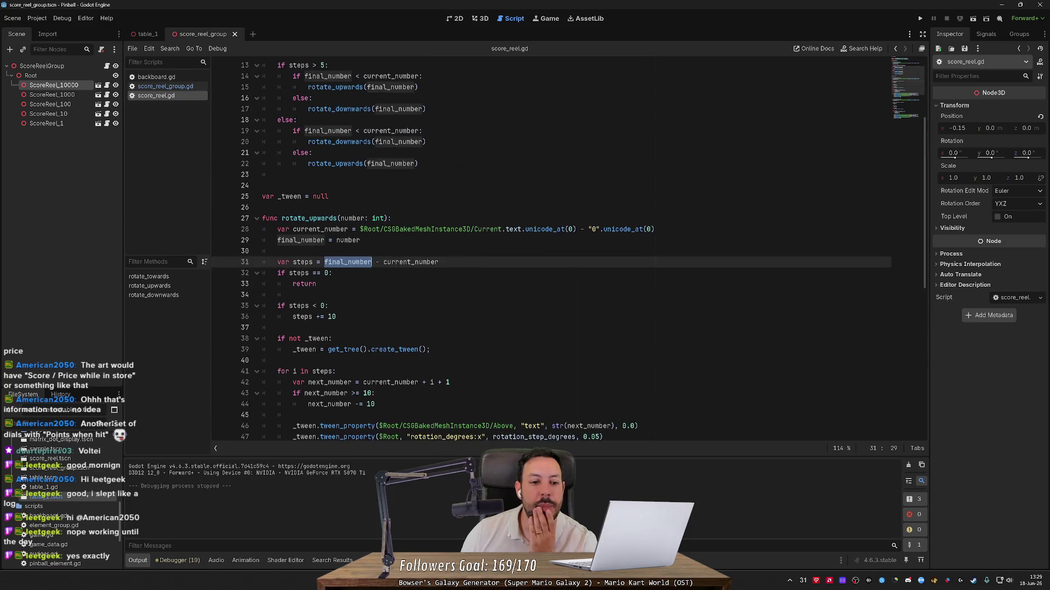
{"action": "scroll", "coordinate": [551, 251], "scroll_direction": "up", "scroll_amount": 2}
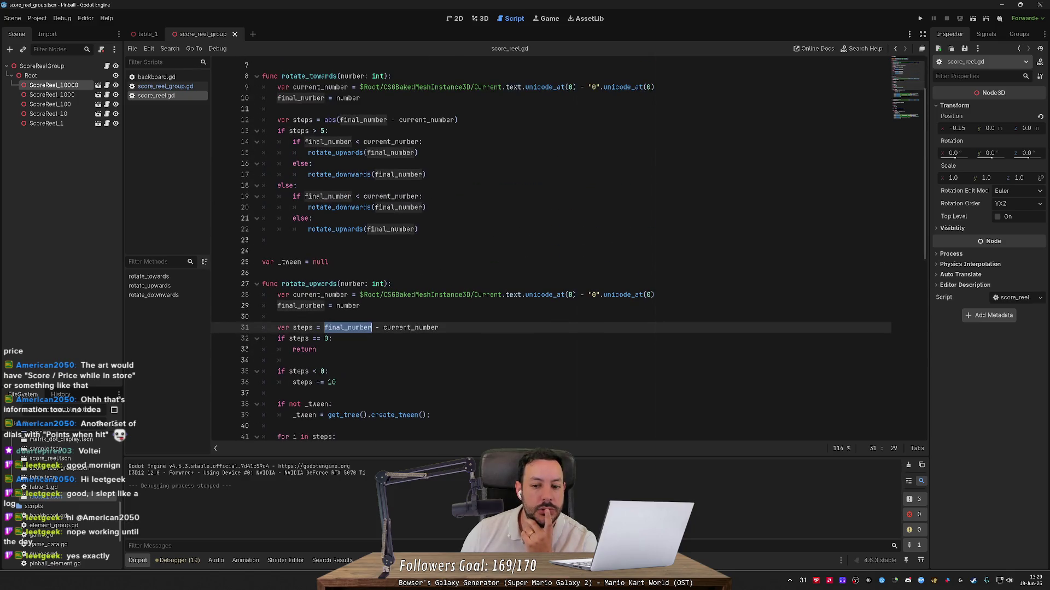
{"action": "left_click", "coordinate": [392, 284]}
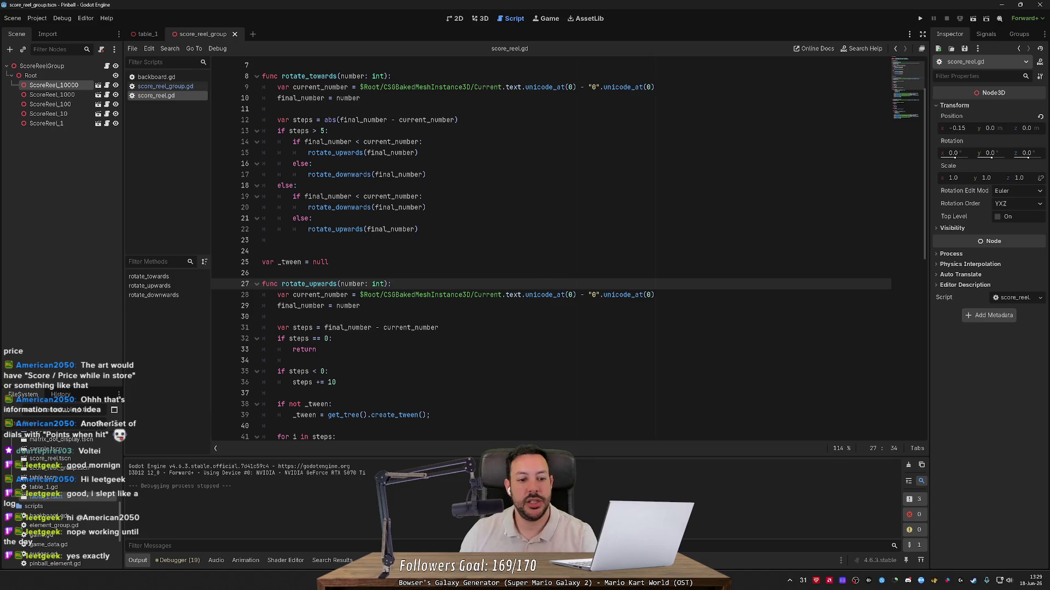
{"action": "double_click", "coordinate": [301, 305]}
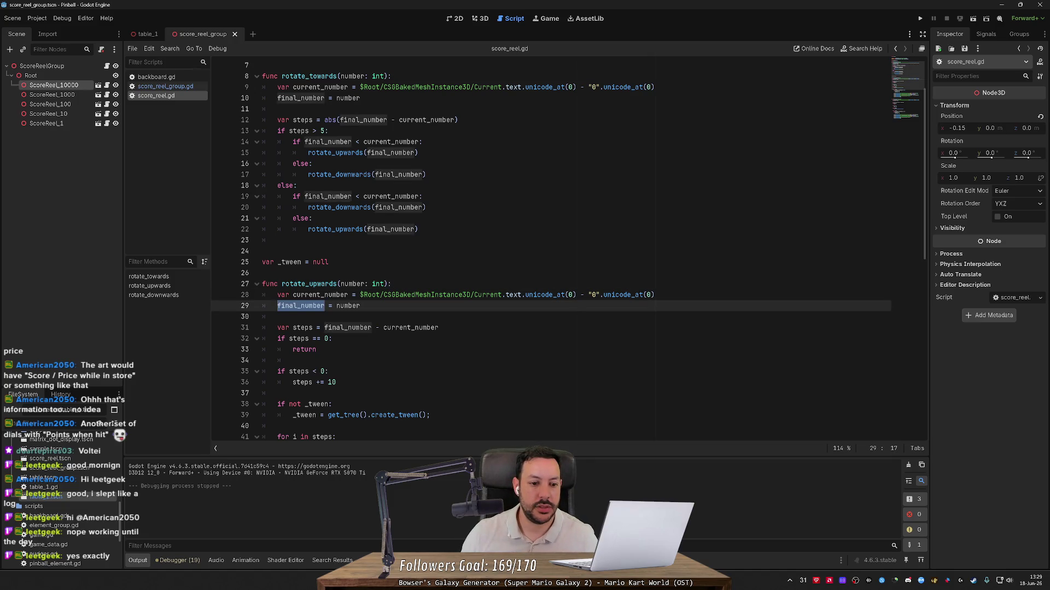
{"action": "left_click", "coordinate": [392, 284]}
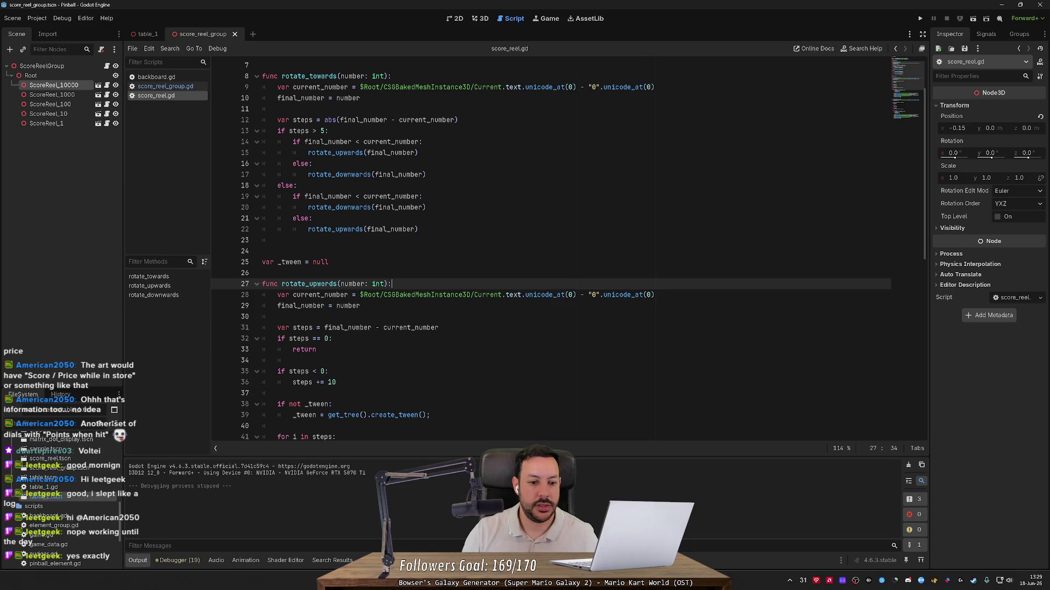
{"action": "double_click", "coordinate": [301, 306]}
{"action": "key", "text": "ctrl+c"}
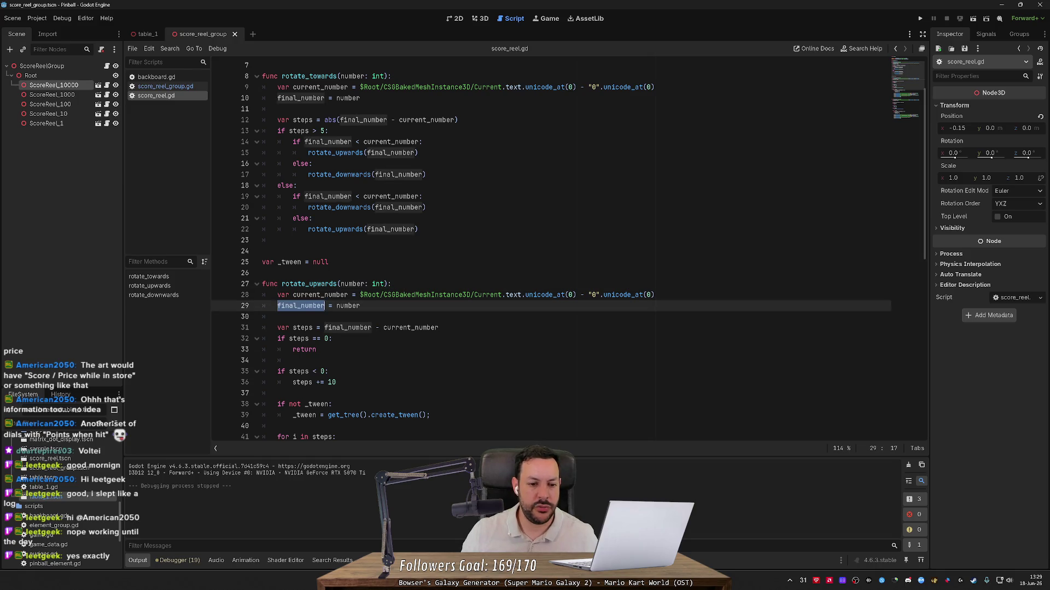
{"action": "left_click_drag", "start_coordinate": [359, 295], "coordinate": [654, 295]}
{"action": "key", "text": "ctrl+v"}
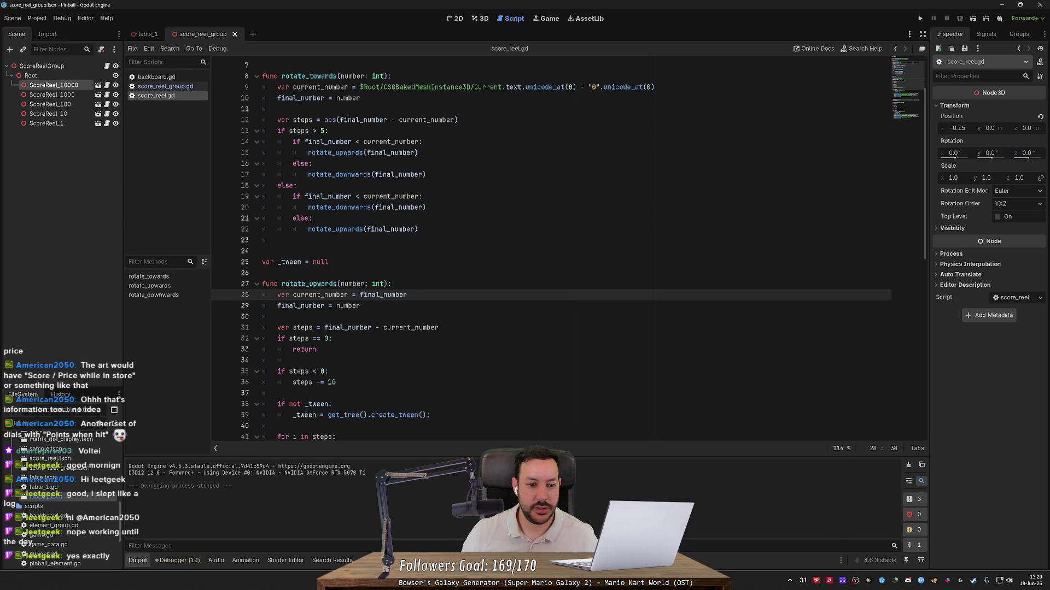
- Copy the revised current_number line over line 9 in rotate_towards
{"action": "key", "text": "shift+Up"}
{"action": "key", "text": "ctrl+c"}
{"action": "scroll", "coordinate": [547, 246], "scroll_direction": "up", "scroll_amount": 2}
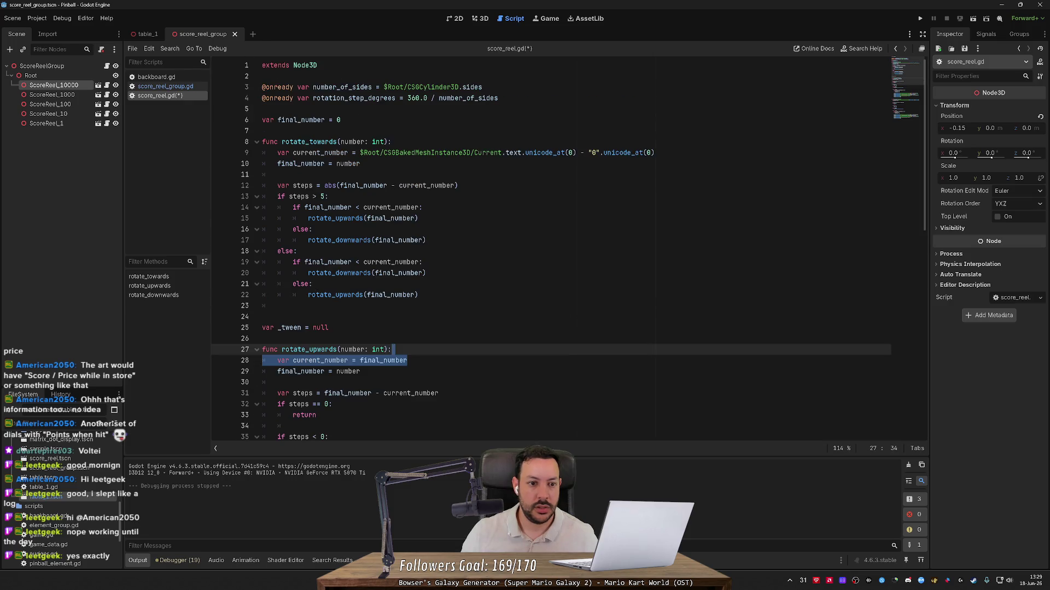
{"action": "left_click_drag", "start_coordinate": [654, 153], "coordinate": [359, 152]}
{"action": "type", "text": "final_number"}
- Paste the same current_number line over line 54 in rotate_downwards and save score_reel.gd
{"action": "scroll", "coordinate": [547, 246], "scroll_direction": "down", "scroll_amount": 1}
{"action": "scroll", "coordinate": [547, 246], "scroll_direction": "down", "scroll_amount": 10}
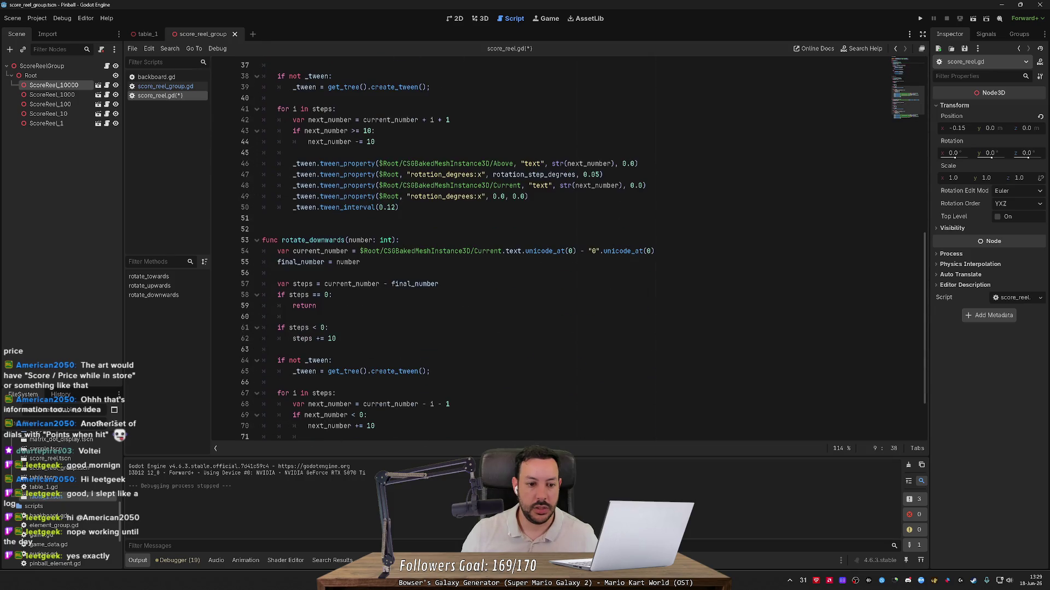
{"action": "left_click", "coordinate": [654, 251]}
{"action": "key", "text": "shift+Up"}
{"action": "key", "text": "ctrl+v"}
{"action": "key", "text": "ctrl+s"}
{"action": "scroll", "coordinate": [546, 246], "scroll_direction": "up", "scroll_amount": 7}
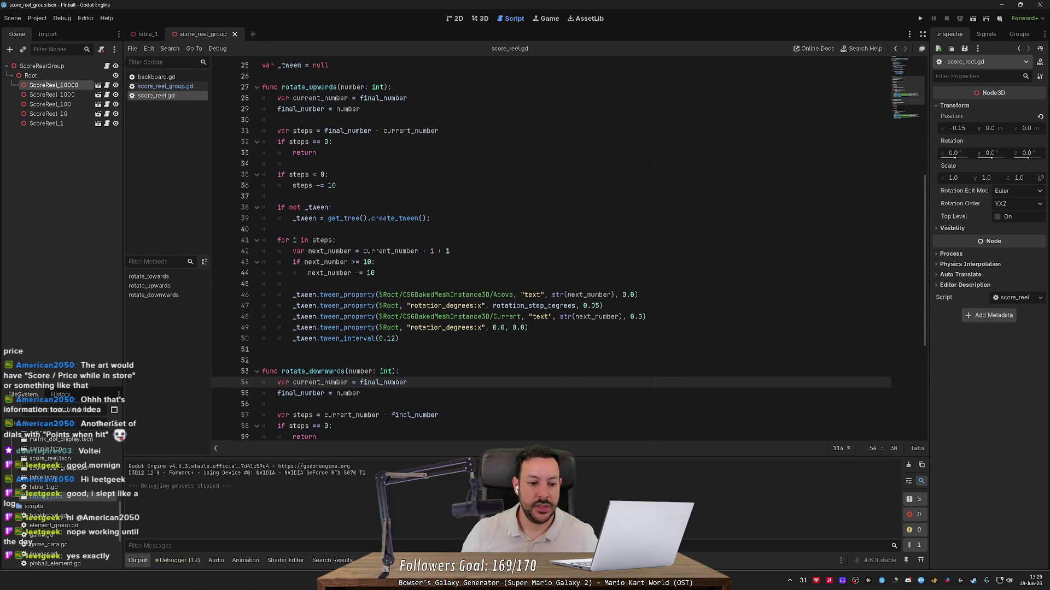
{"action": "double_click", "coordinate": [383, 229]}
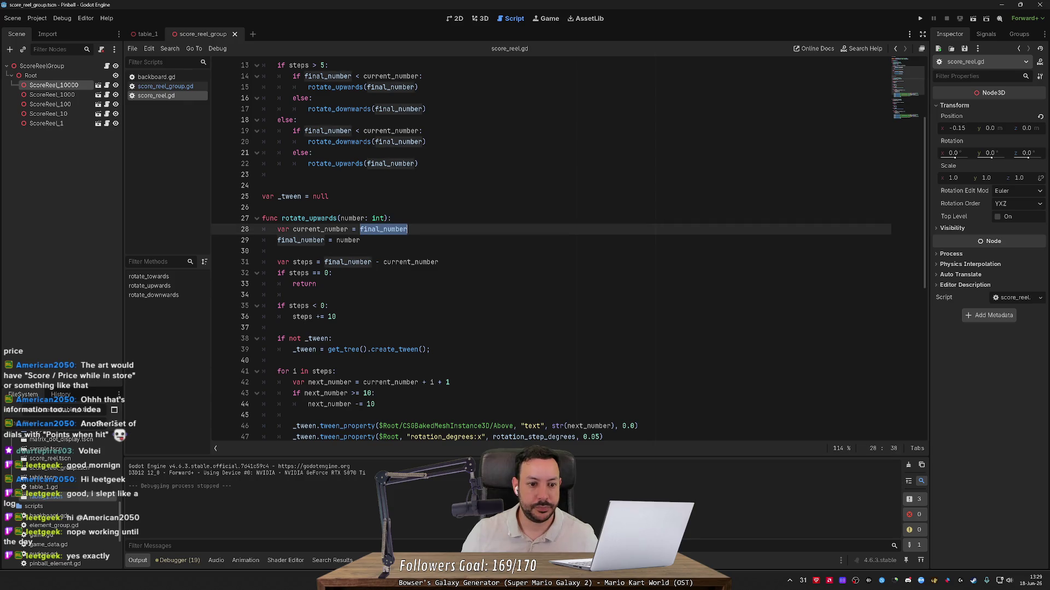
{"action": "left_click_drag", "start_coordinate": [383, 240], "coordinate": [410, 229]}
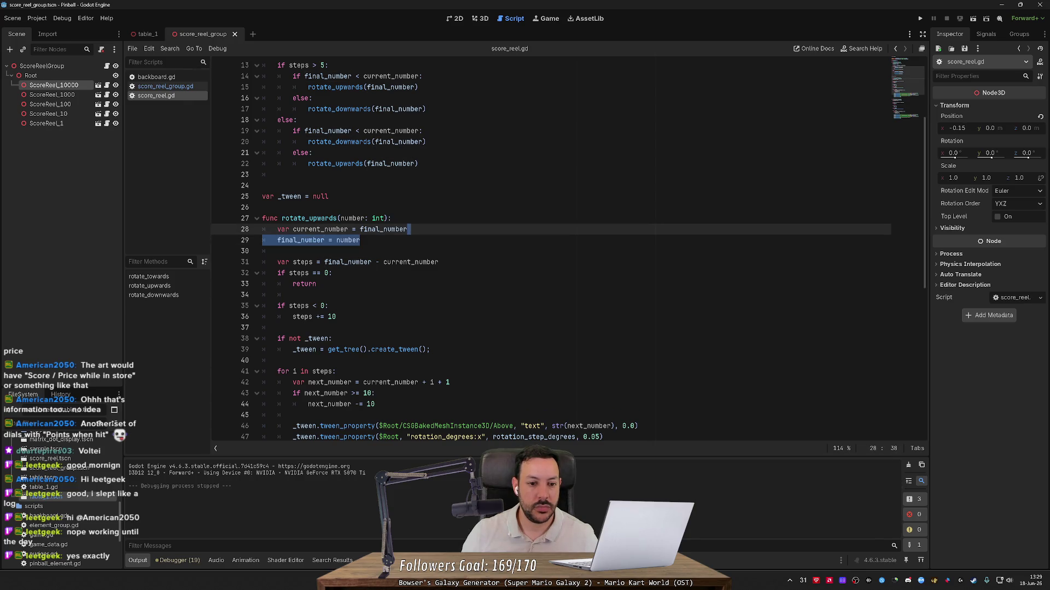
{"action": "double_click", "coordinate": [353, 218]}
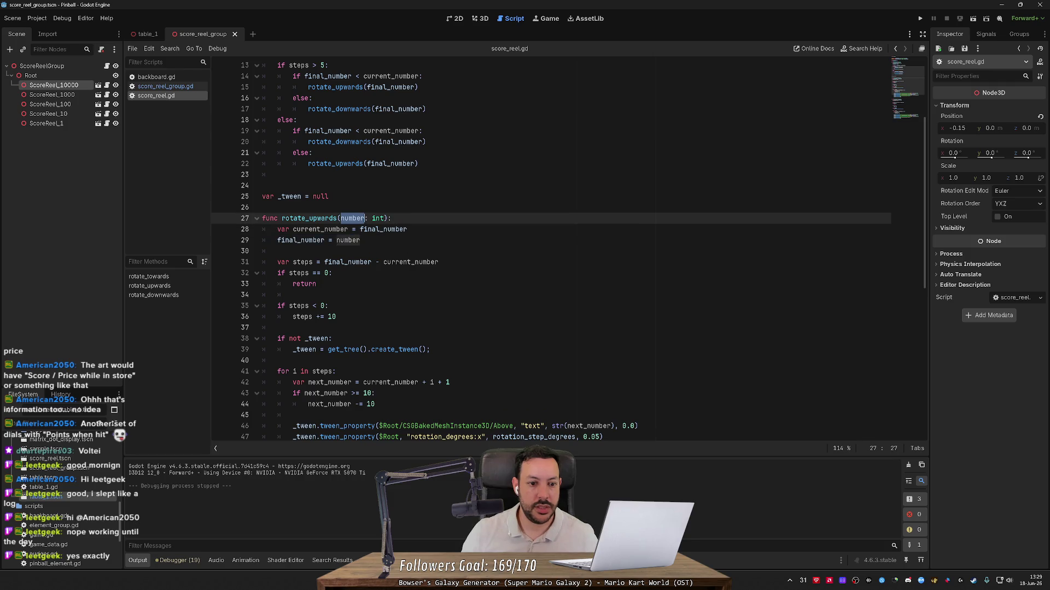
{"action": "double_click", "coordinate": [383, 229]}
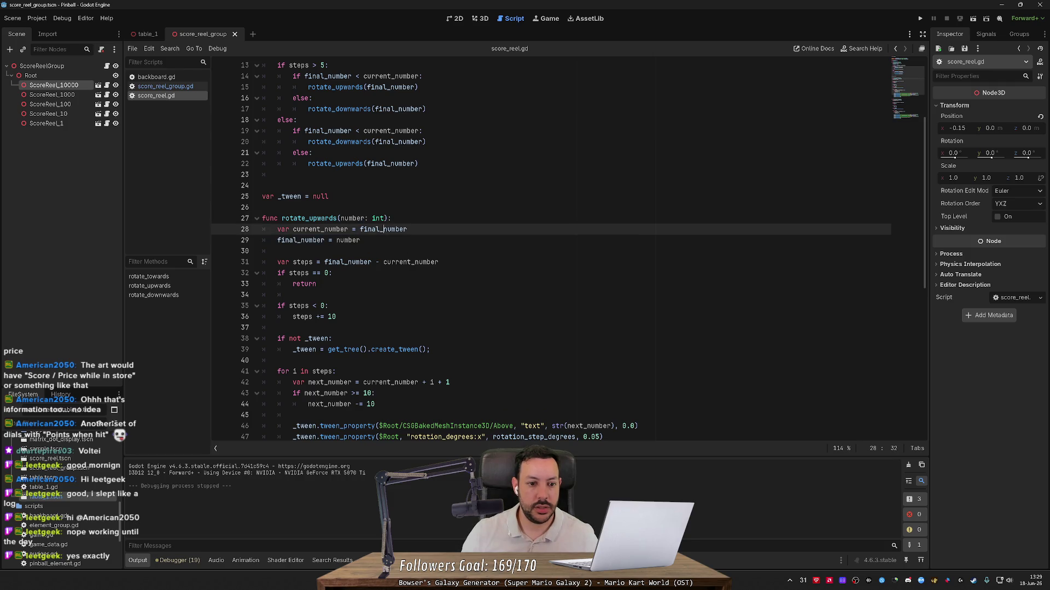
{"action": "scroll", "coordinate": [547, 251], "scroll_direction": "up", "scroll_amount": 2}
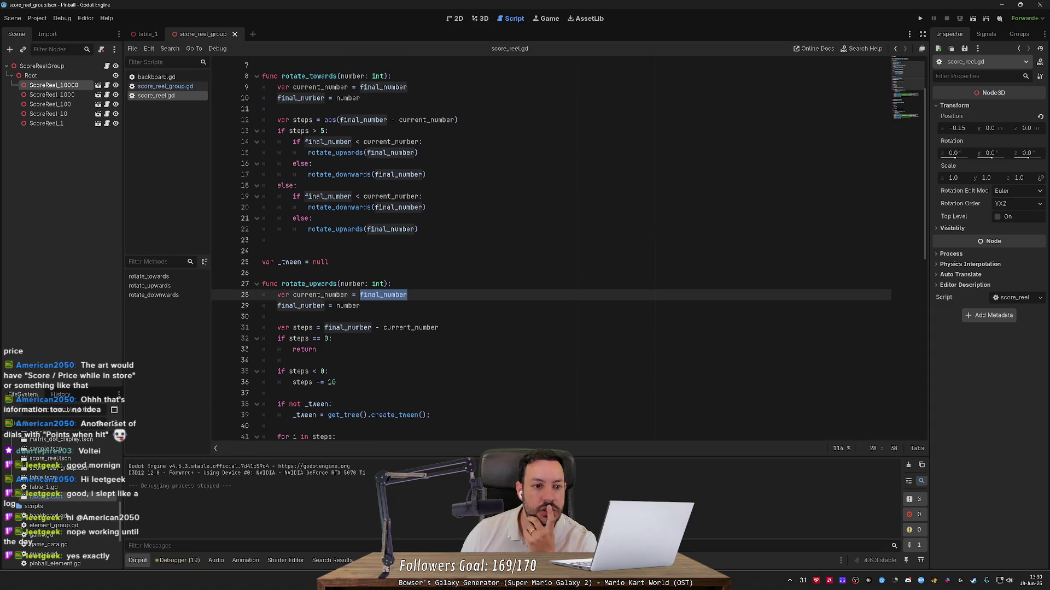
{"action": "scroll", "coordinate": [546, 252], "scroll_direction": "up", "scroll_amount": 1}
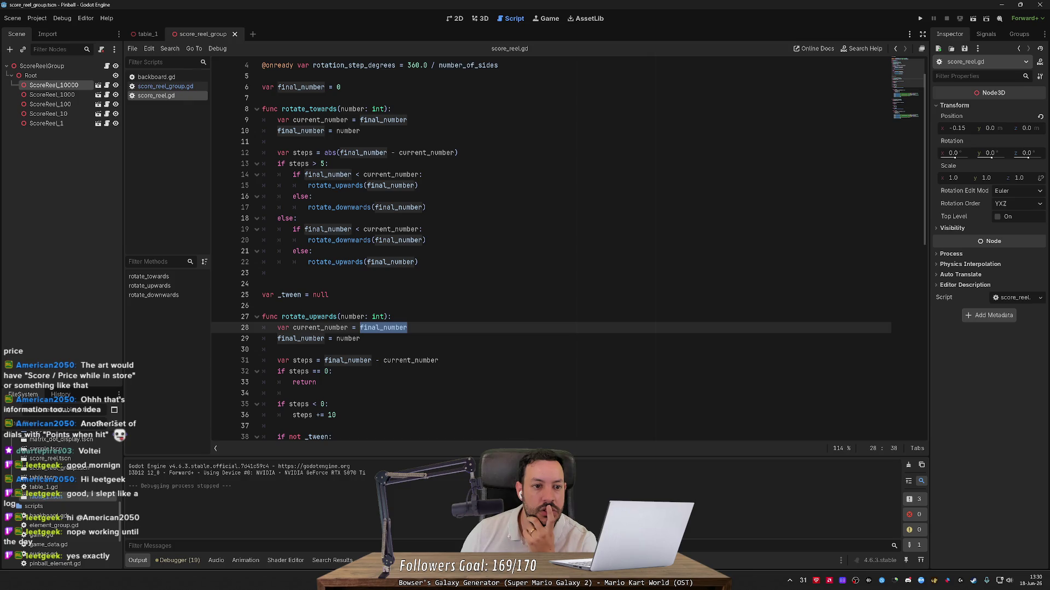
{"action": "scroll", "coordinate": [547, 251], "scroll_direction": "up", "scroll_amount": 1}
{"action": "scroll", "coordinate": [547, 252], "scroll_direction": "down", "scroll_amount": 3}
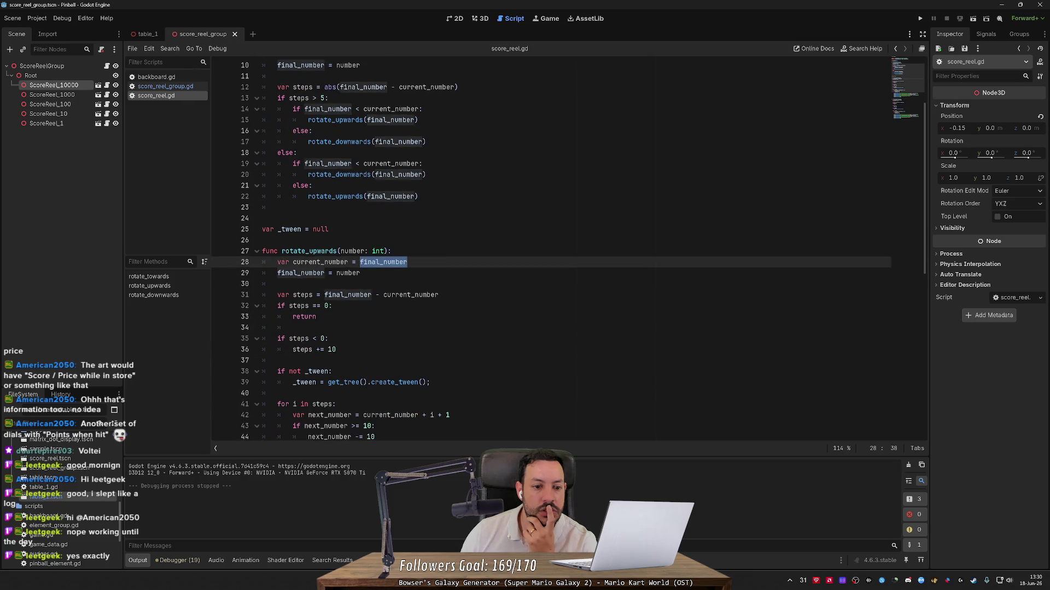
{"action": "scroll", "coordinate": [547, 251], "scroll_direction": "down", "scroll_amount": 3}
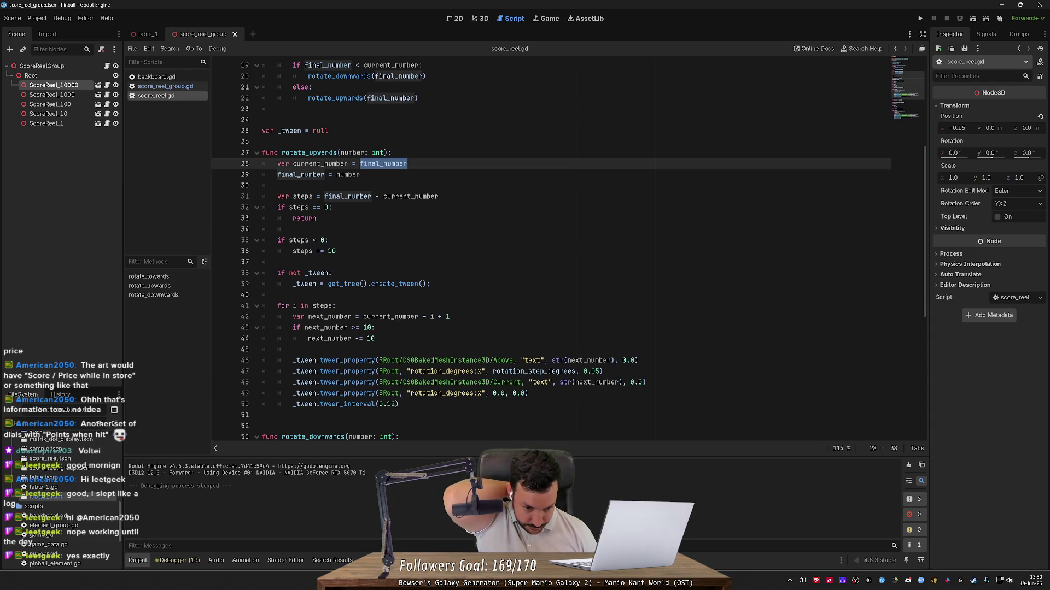
{"action": "scroll", "coordinate": [546, 246], "scroll_direction": "down", "scroll_amount": 2}
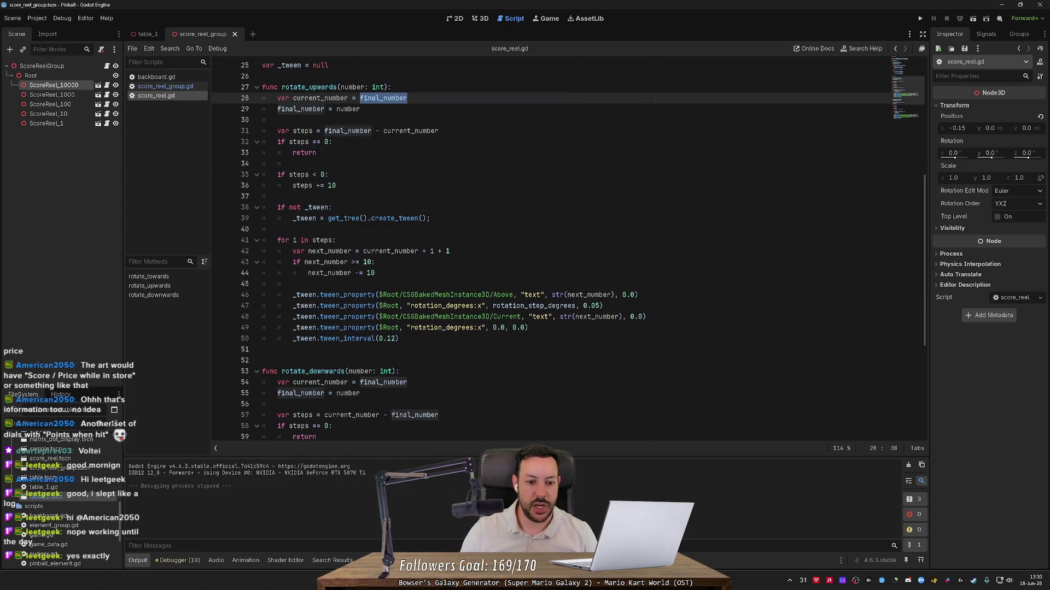
{"action": "scroll", "coordinate": [547, 246], "scroll_direction": "up", "scroll_amount": 2}
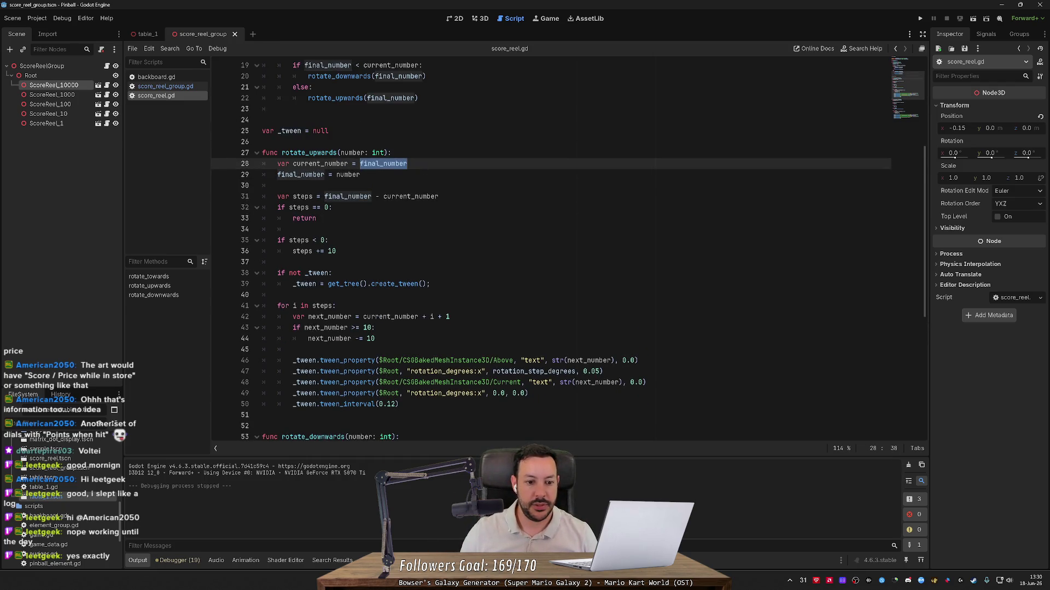
{"action": "double_click", "coordinate": [290, 130]}
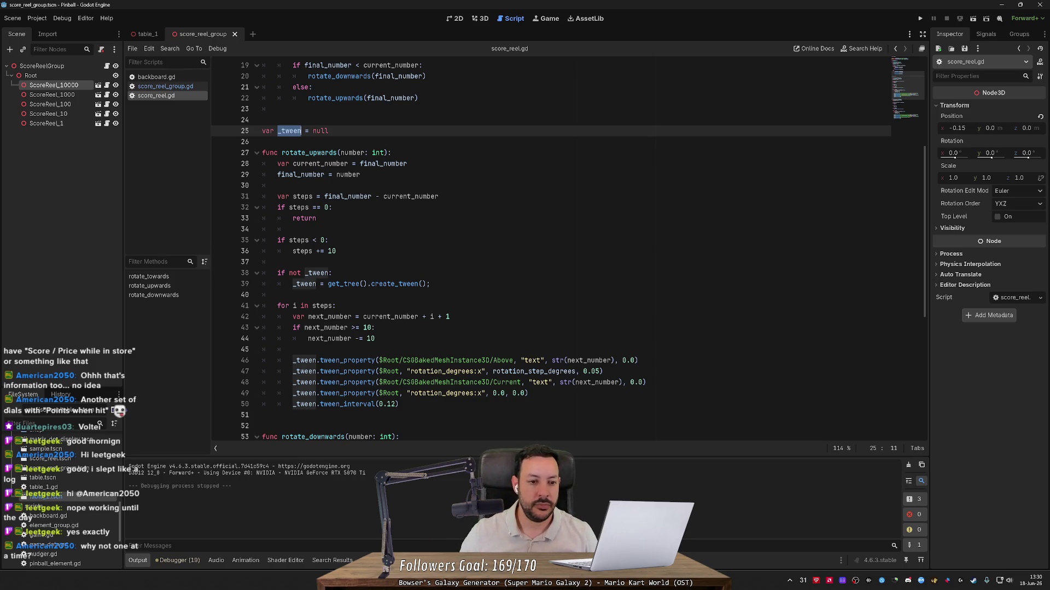
{"action": "double_click", "coordinate": [309, 153]}
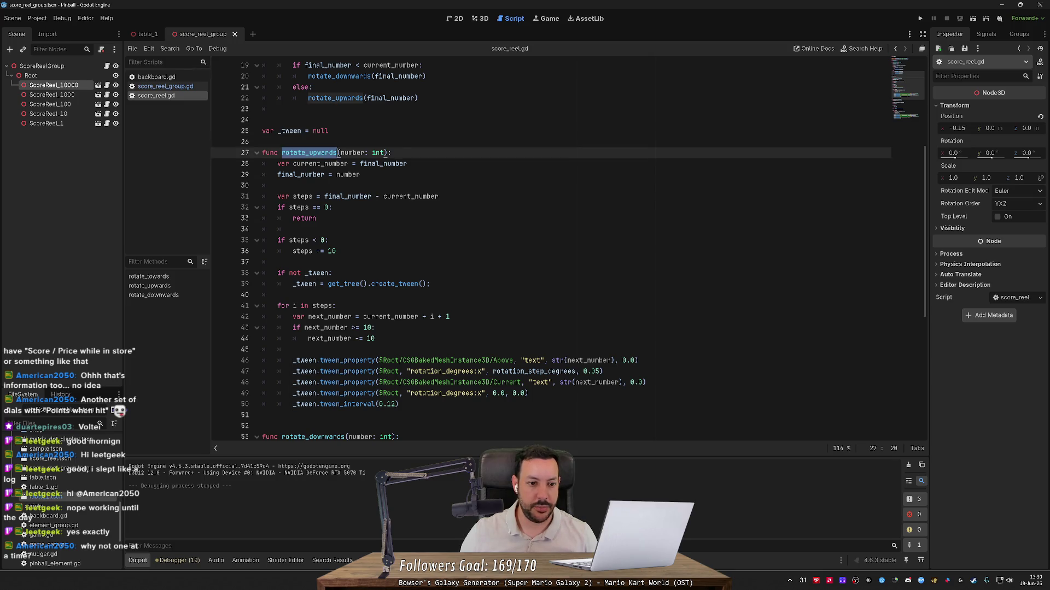
{"action": "double_click", "coordinate": [320, 164]}
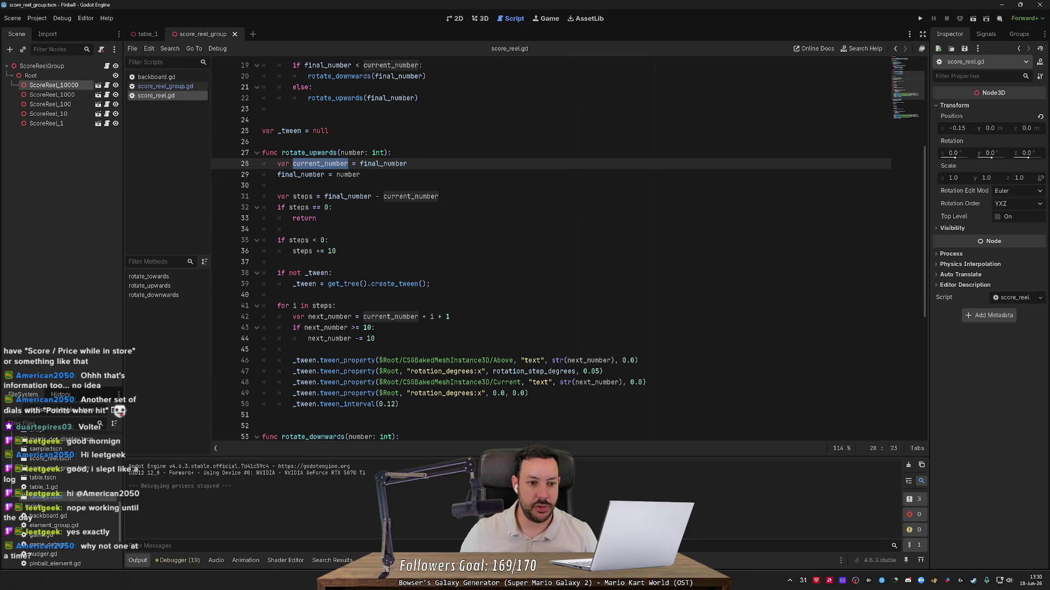
{"action": "double_click", "coordinate": [301, 175]}
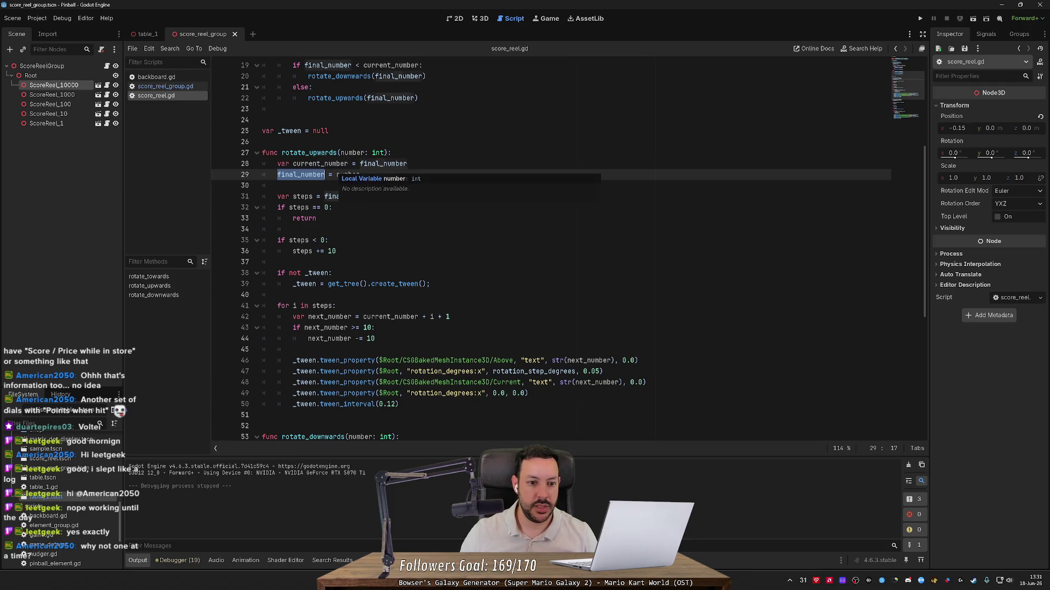
{"action": "left_click", "coordinate": [337, 175]}
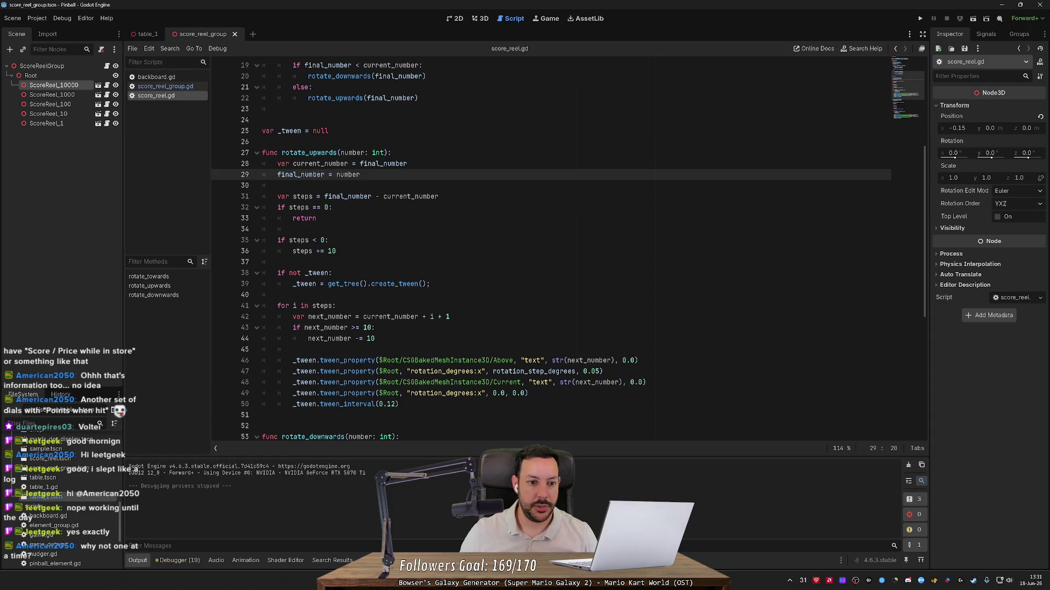
{"action": "double_click", "coordinate": [348, 174]}
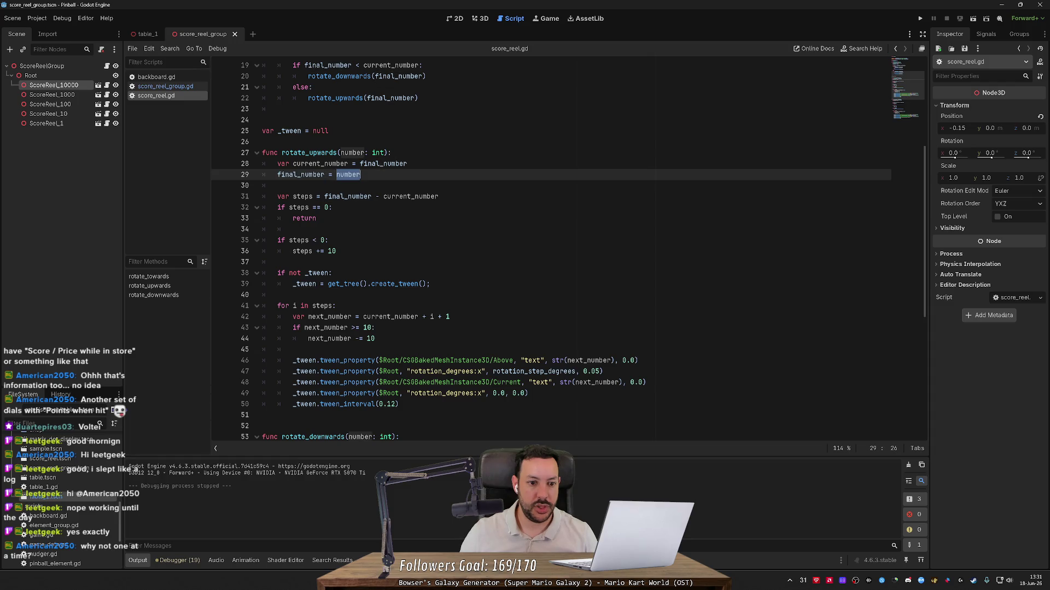
{"action": "double_click", "coordinate": [348, 197]}
{"action": "scroll", "coordinate": [347, 196], "scroll_direction": "down", "scroll_amount": 2}
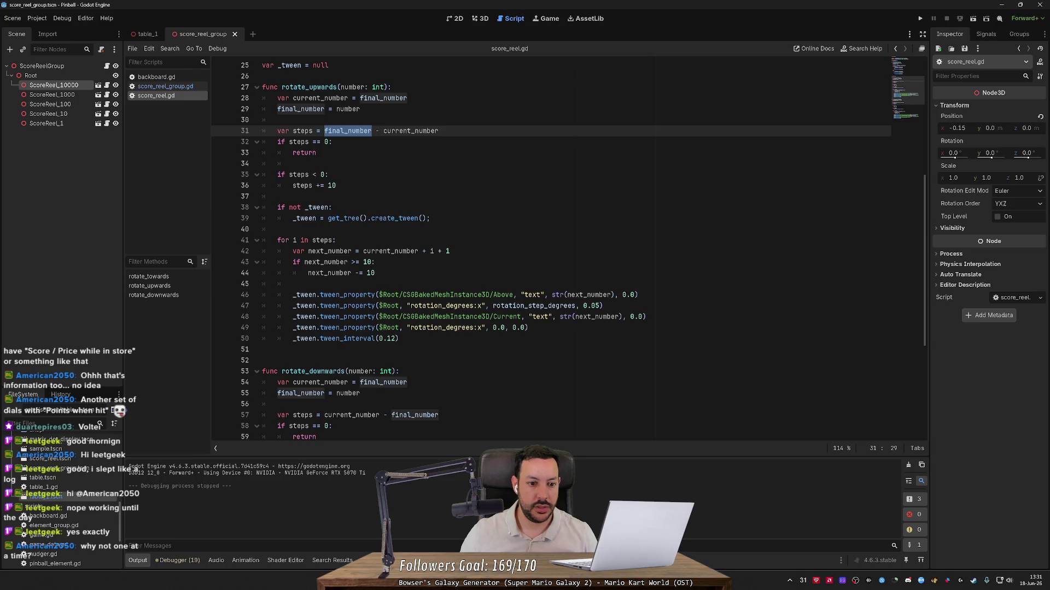
{"action": "scroll", "coordinate": [568, 251], "scroll_direction": "up", "scroll_amount": 1}
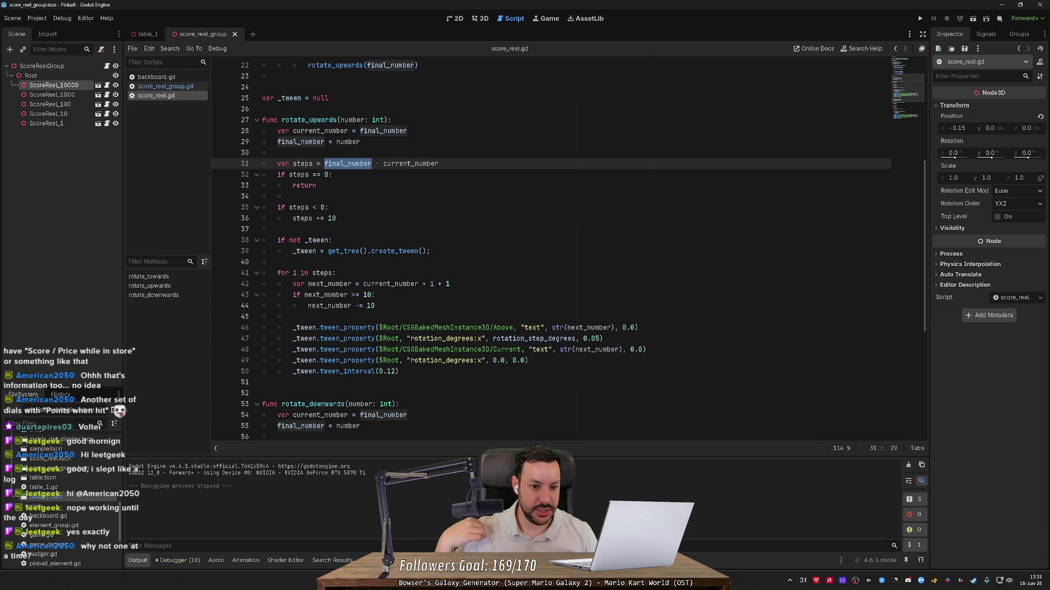
{"action": "double_click", "coordinate": [303, 164]}
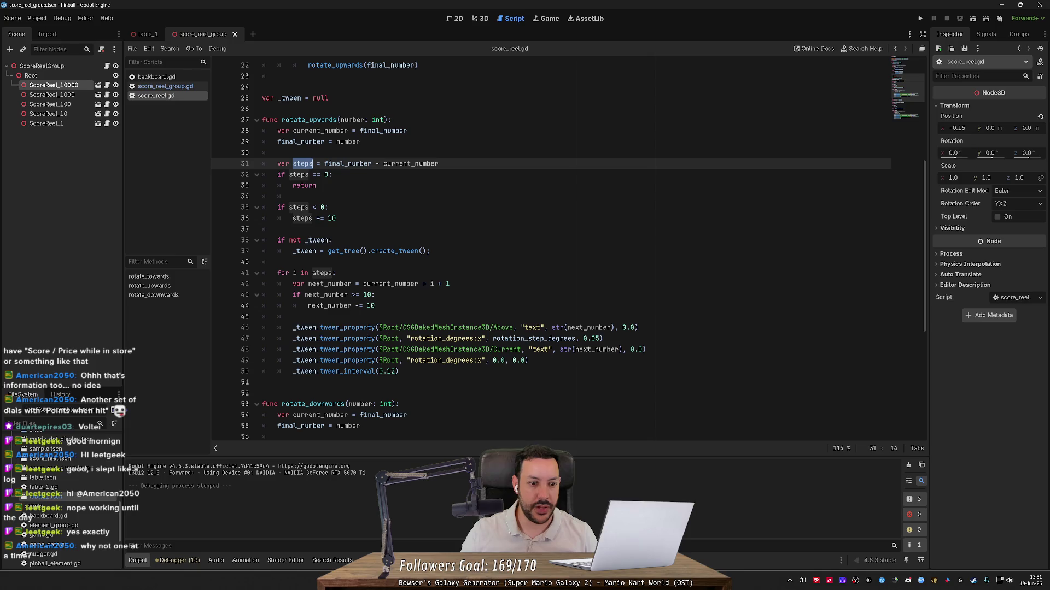
{"action": "double_click", "coordinate": [301, 141]}
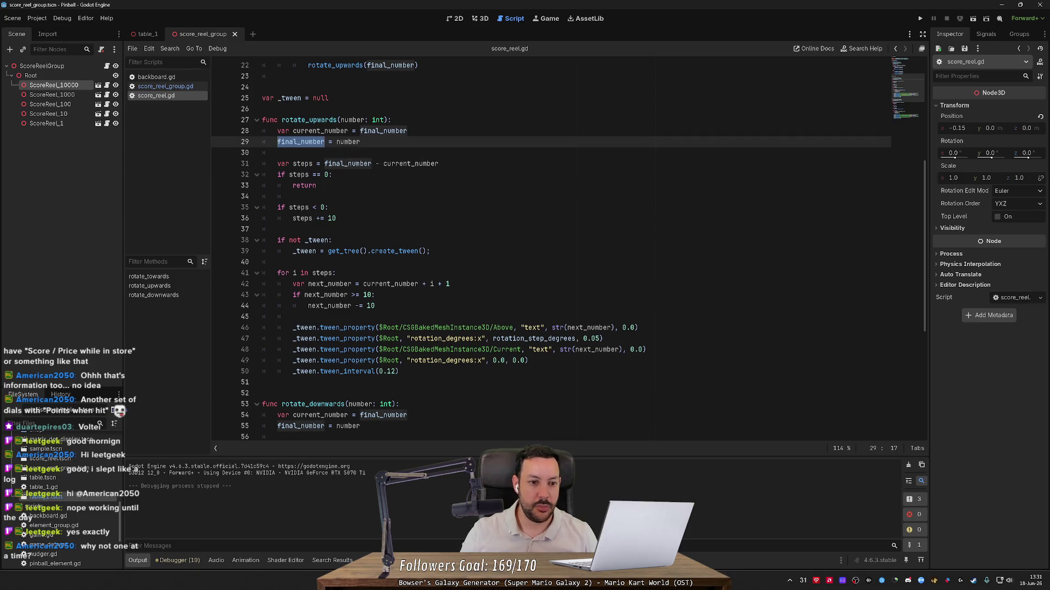
{"action": "left_click", "coordinate": [359, 141]}
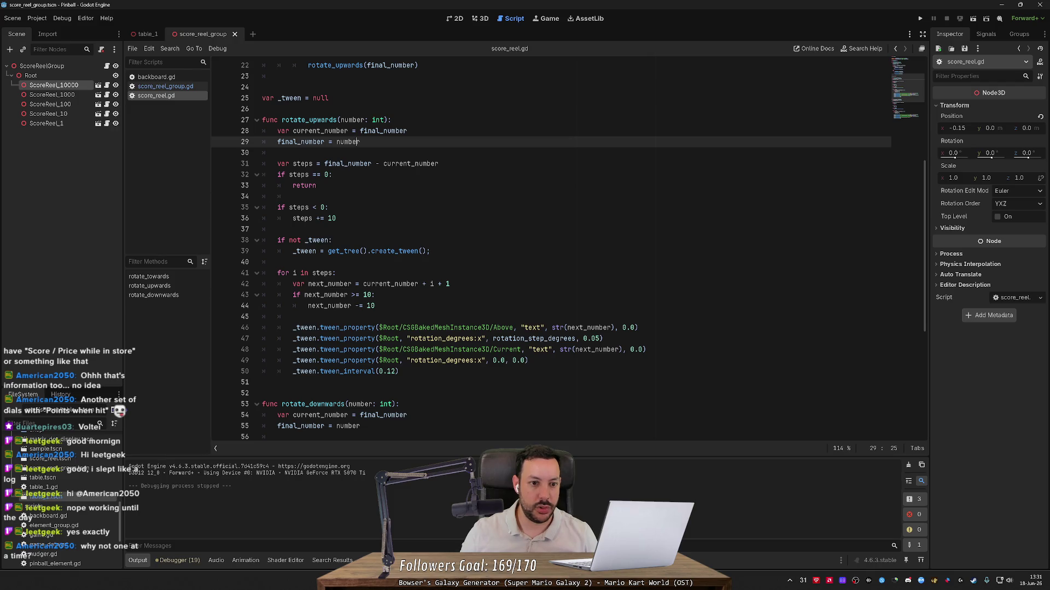
{"action": "double_click", "coordinate": [344, 131]}
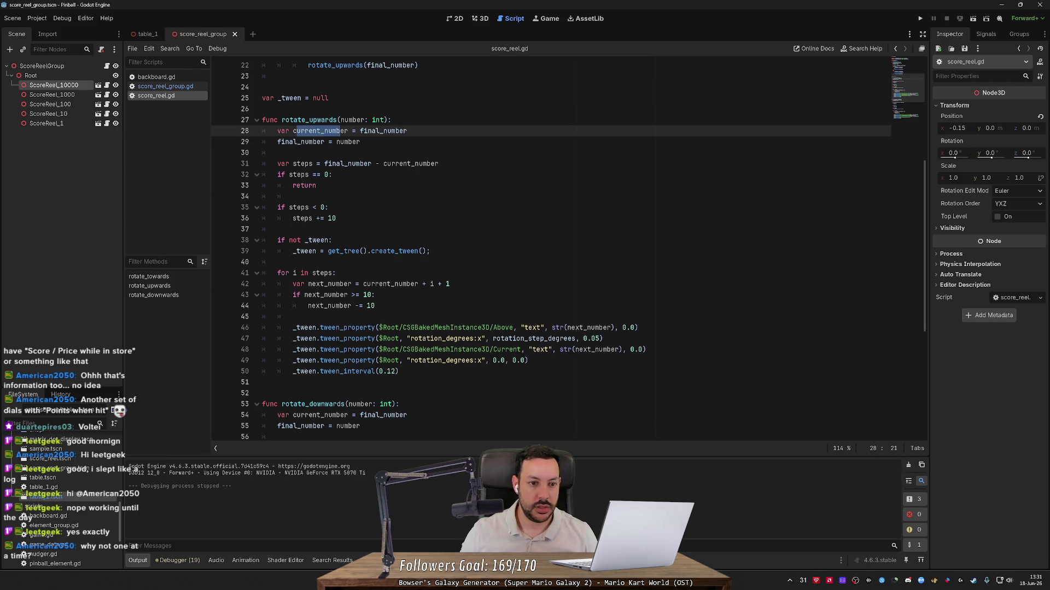
{"action": "double_click", "coordinate": [301, 141]}
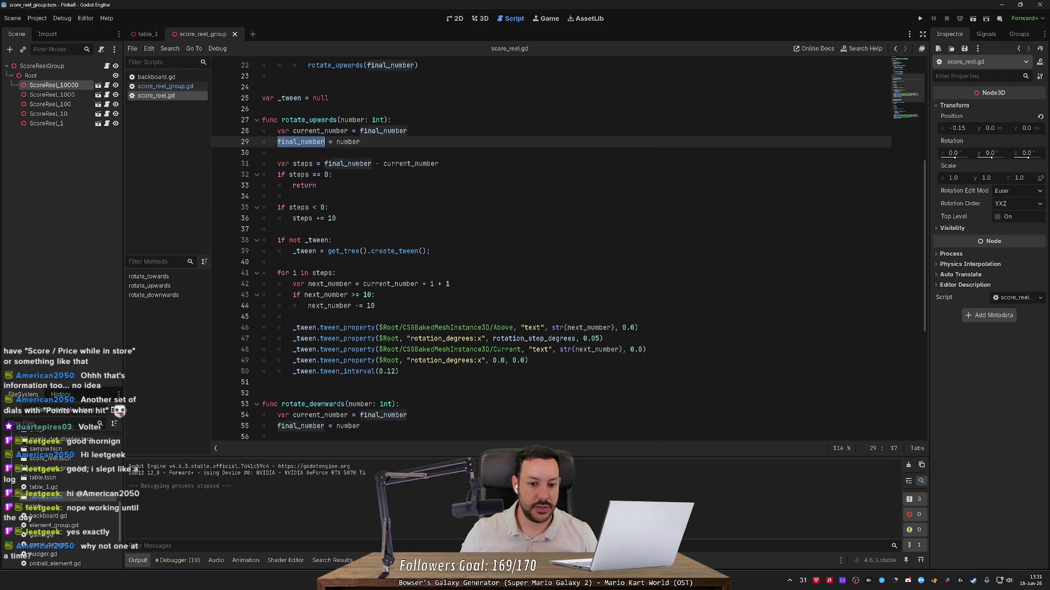
{"action": "scroll", "coordinate": [315, 147], "scroll_direction": "down", "scroll_amount": 4}
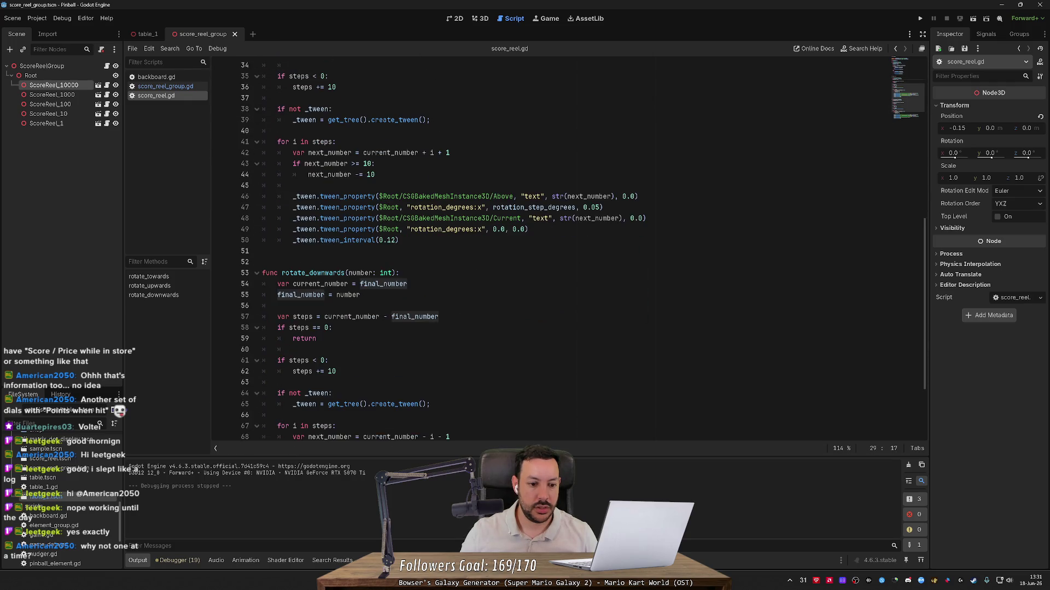
{"action": "scroll", "coordinate": [525, 251], "scroll_direction": "down", "scroll_amount": 3}
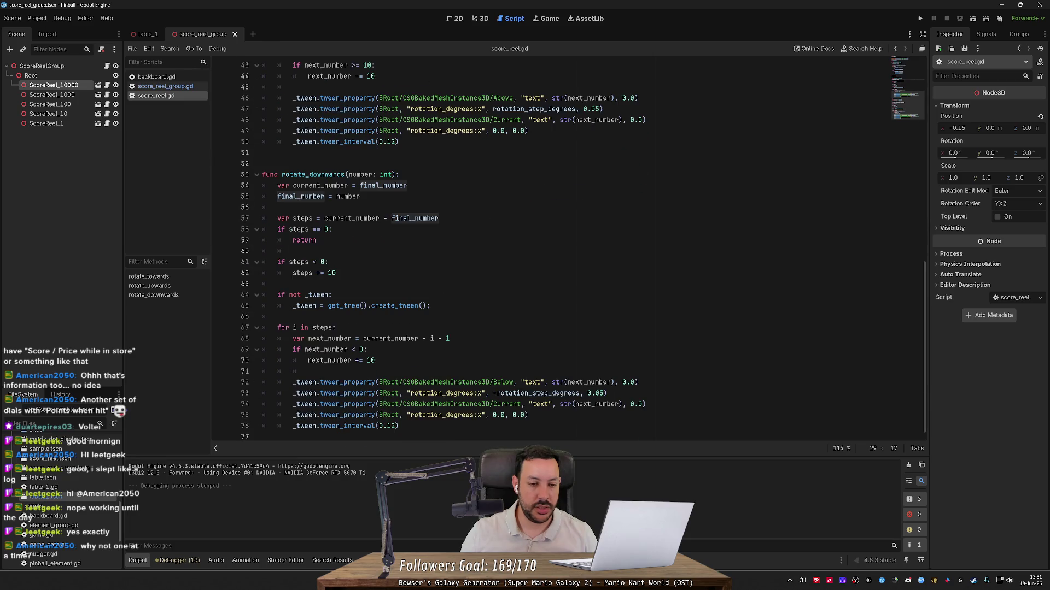
{"action": "scroll", "coordinate": [525, 251], "scroll_direction": "up", "scroll_amount": 14}
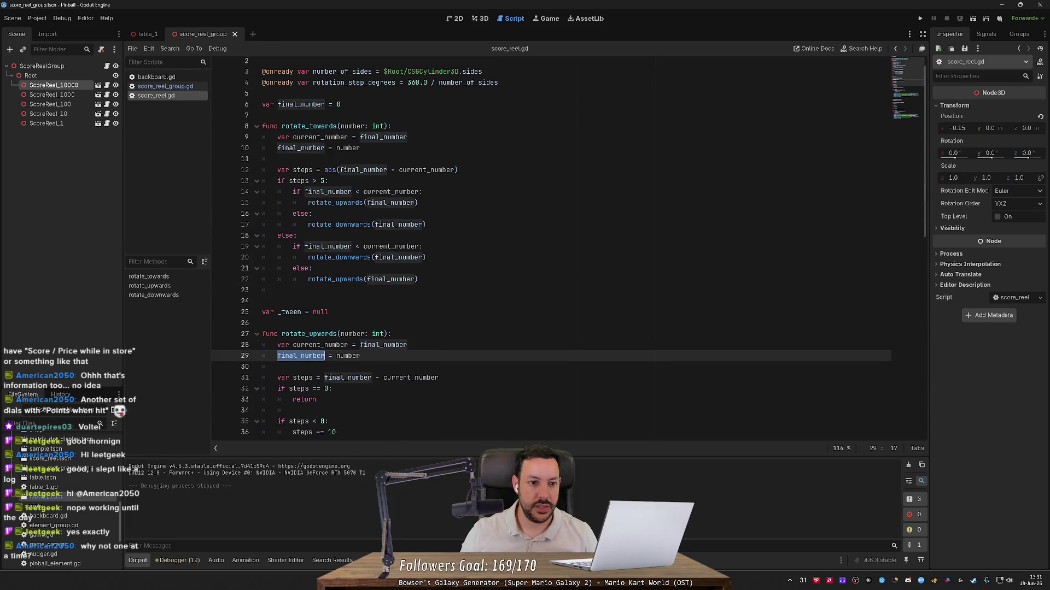
{"action": "double_click", "coordinate": [301, 157]}
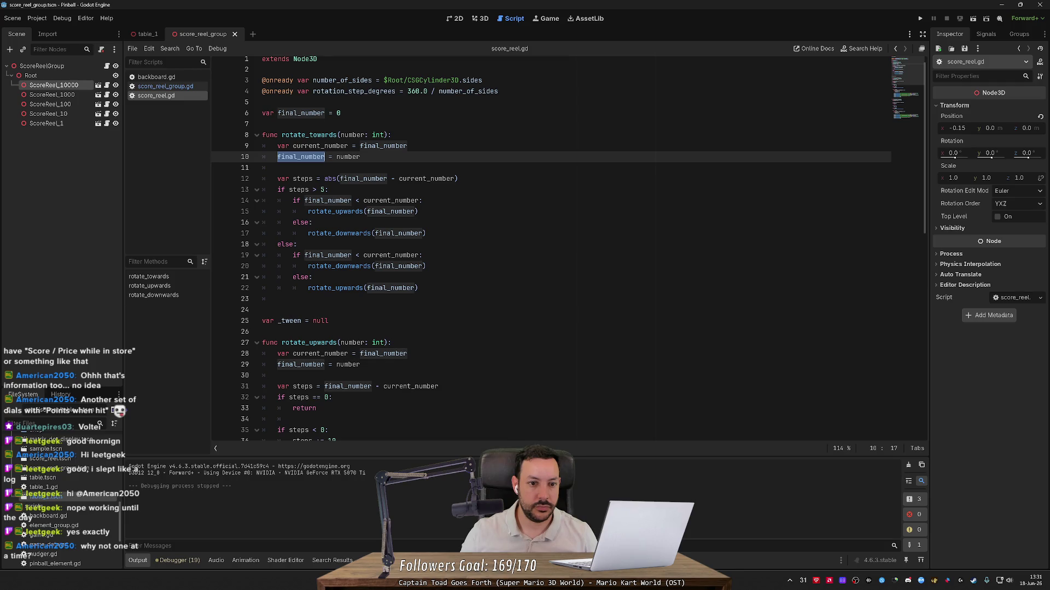
{"action": "left_click", "coordinate": [361, 157]}
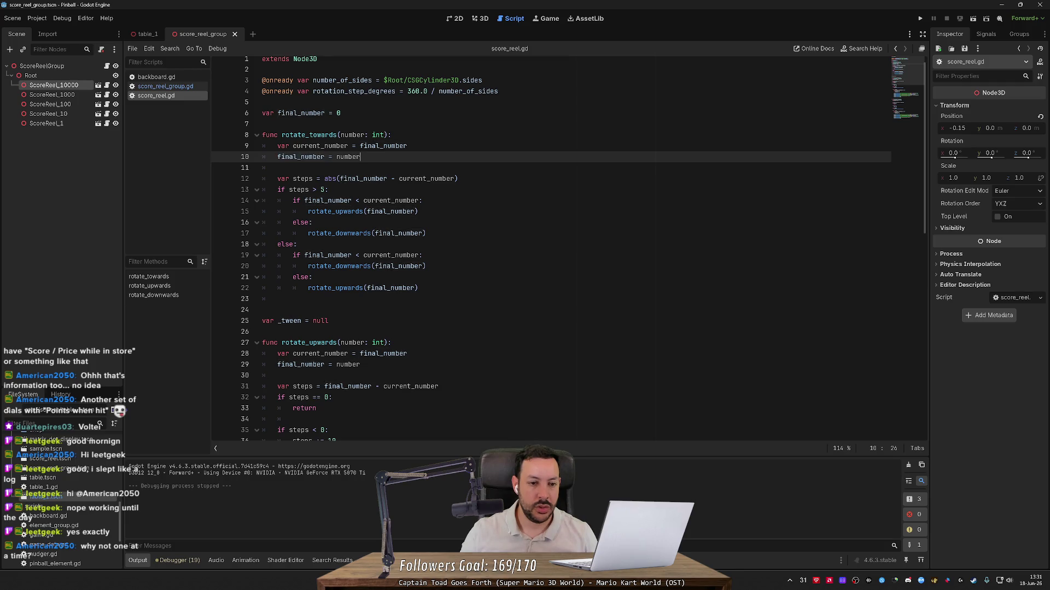
{"action": "double_click", "coordinate": [320, 146]}
{"action": "left_click", "coordinate": [360, 157]}
{"action": "double_click", "coordinate": [352, 135]}
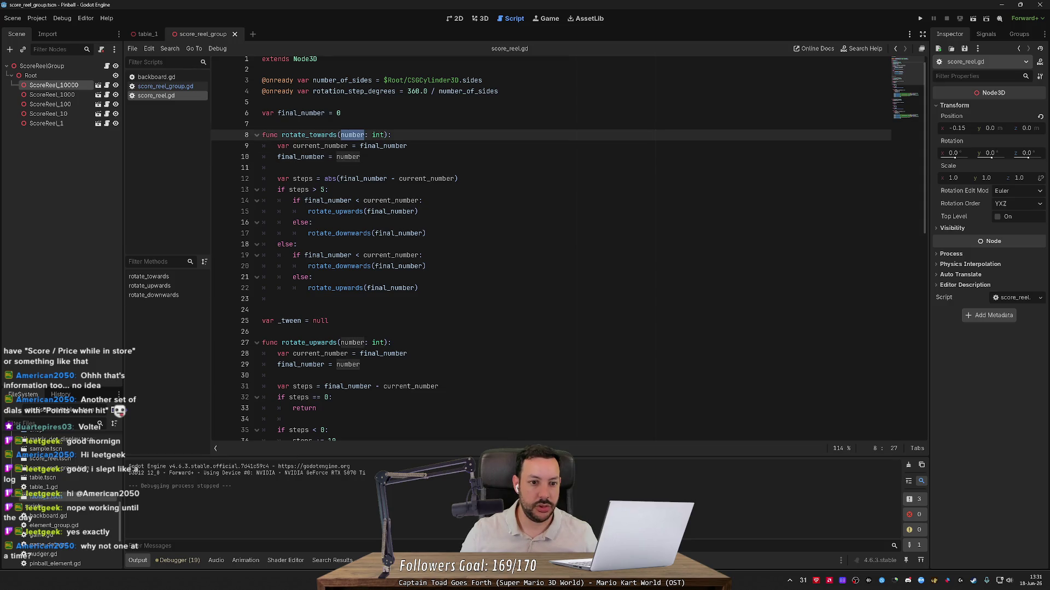
{"action": "left_click_drag", "start_coordinate": [360, 157], "coordinate": [263, 146]}
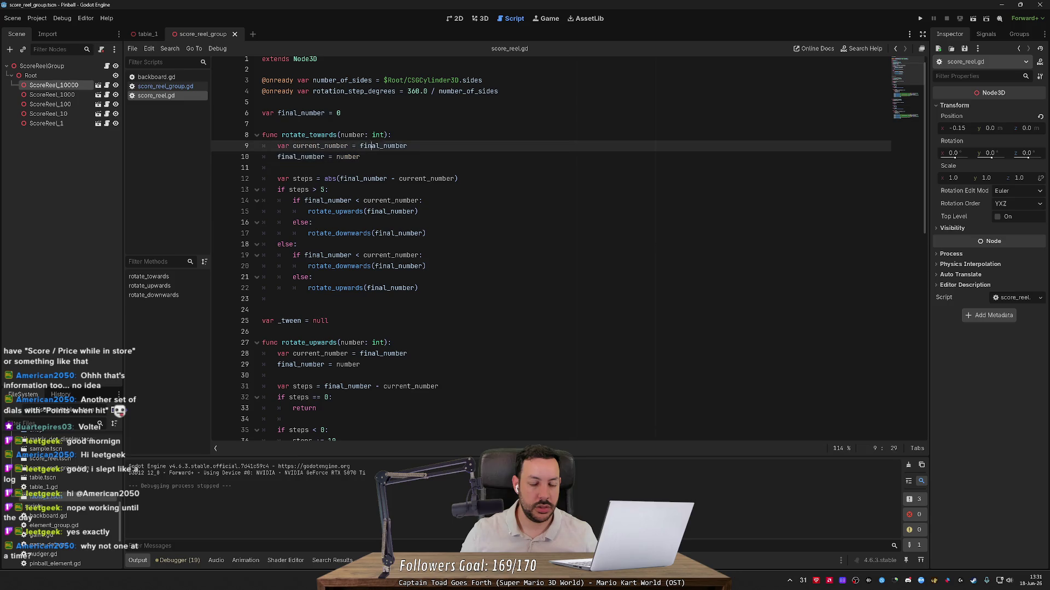
{"action": "double_click", "coordinate": [383, 146]}
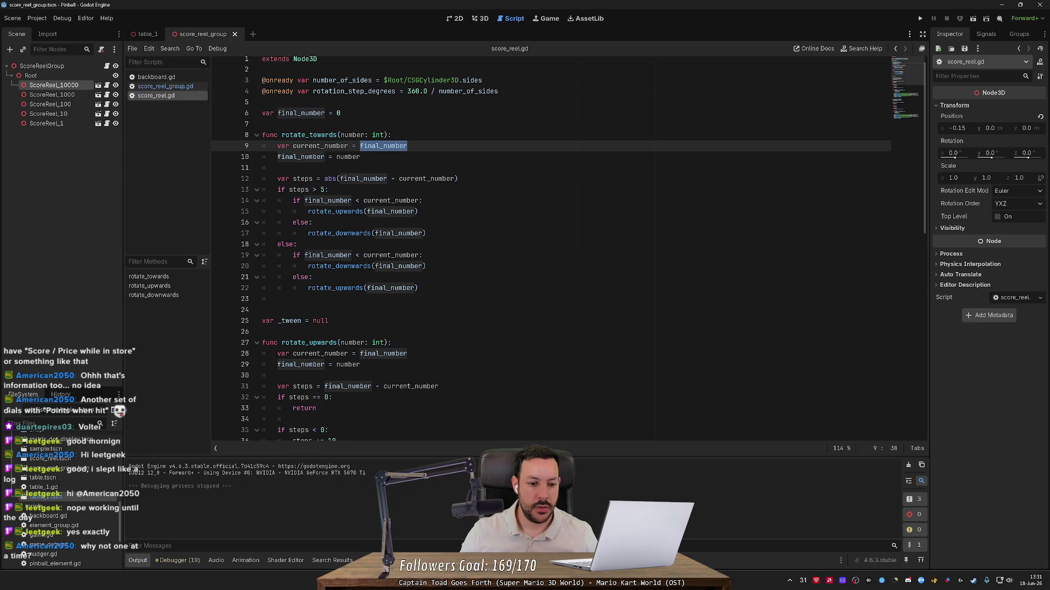
{"action": "left_click", "coordinate": [360, 157]}
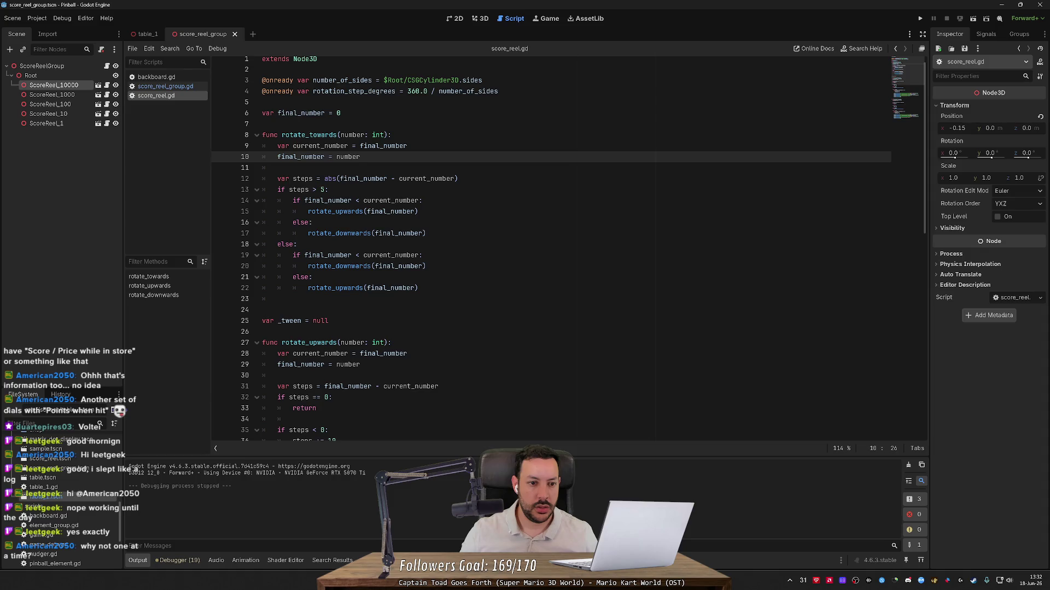
{"action": "double_click", "coordinate": [320, 146]}
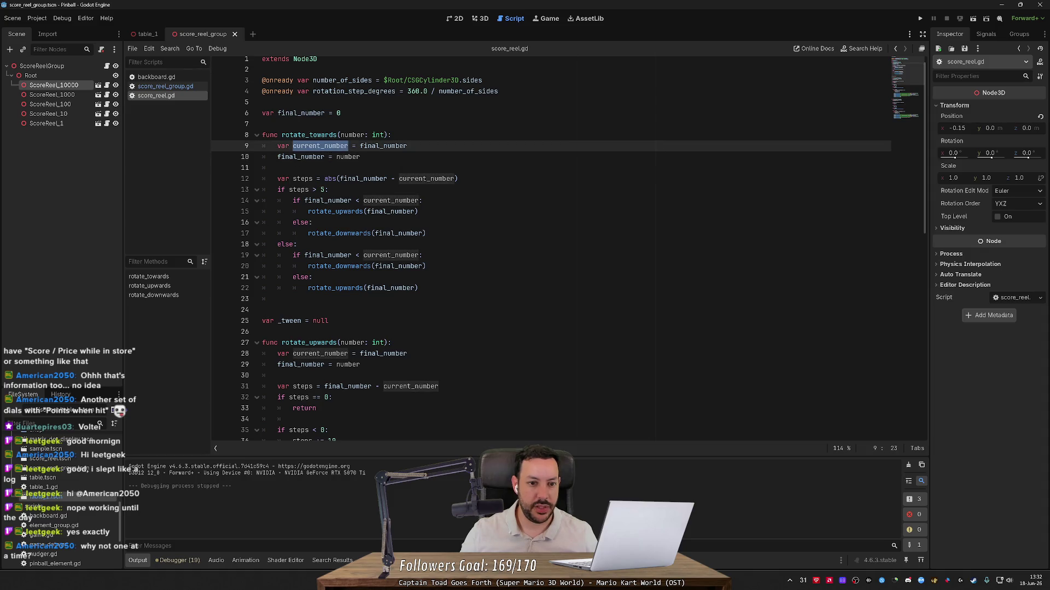
{"action": "double_click", "coordinate": [382, 146]}
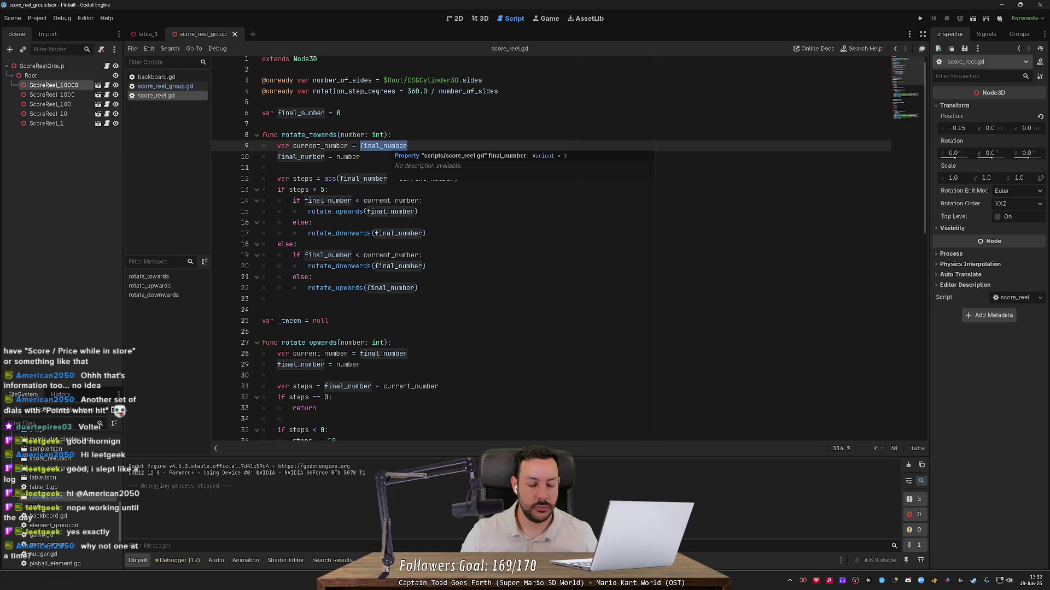
{"action": "left_click", "coordinate": [300, 157]}
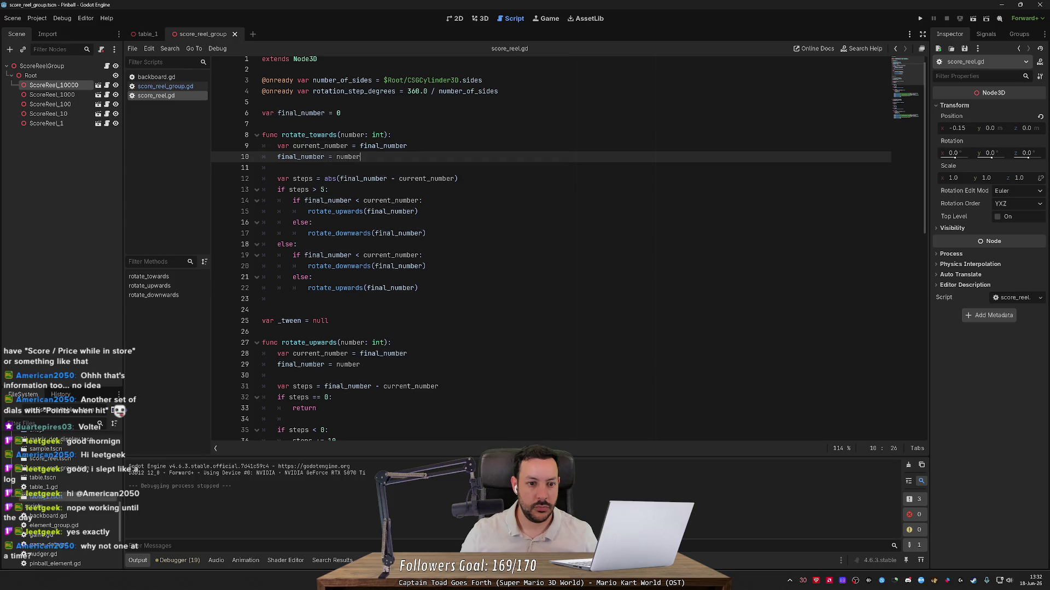
{"action": "double_click", "coordinate": [300, 157]}
{"action": "left_click", "coordinate": [360, 157]}
{"action": "double_click", "coordinate": [382, 146]}
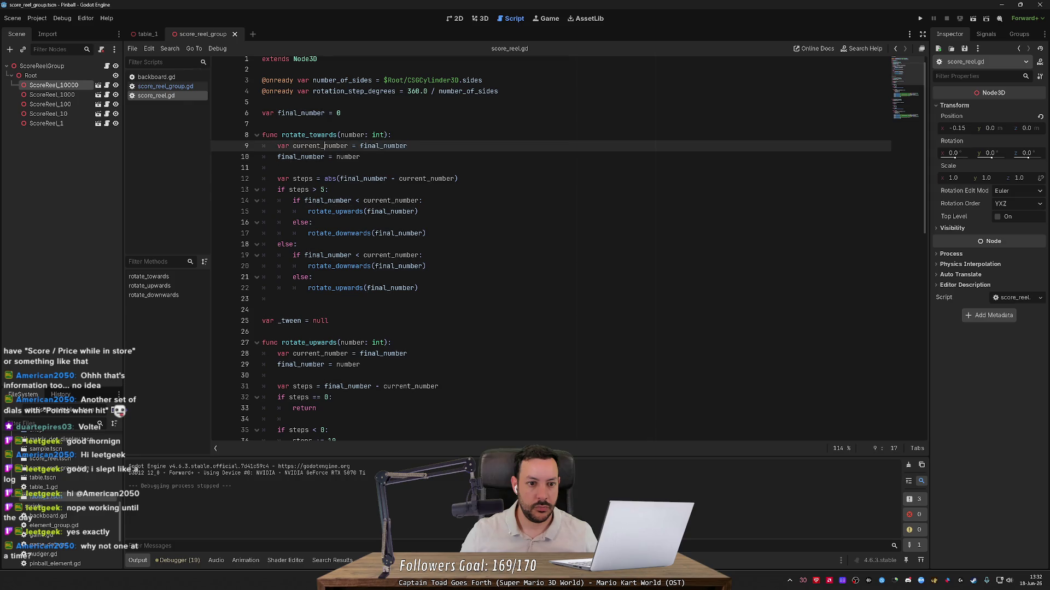
{"action": "double_click", "coordinate": [352, 135]}
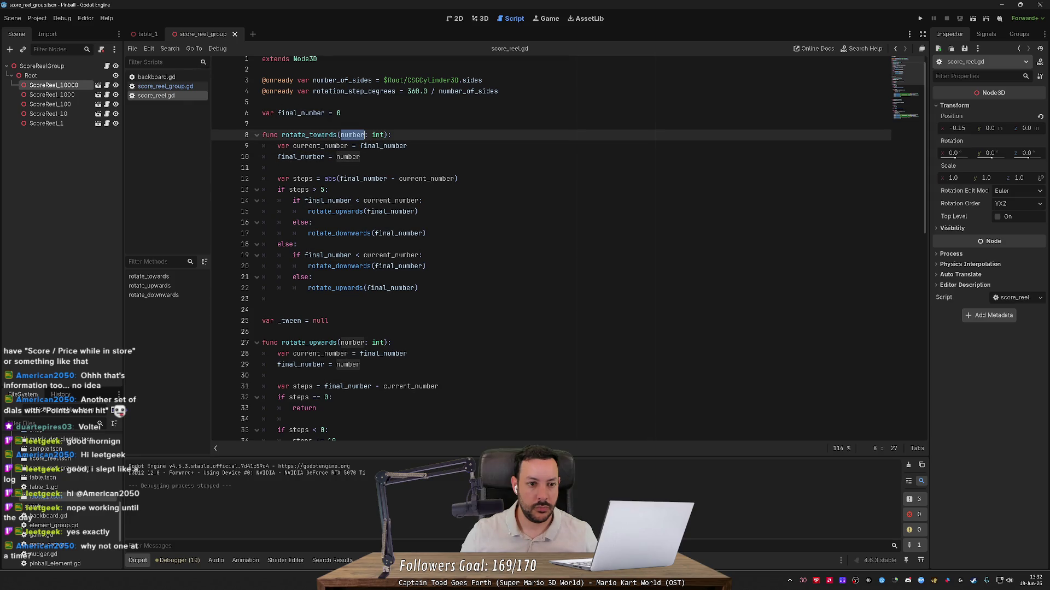
- Edit the final_number declaration on line 10 and save the script
{"action": "left_click", "coordinate": [278, 157]}
{"action": "type", "text": "var"}
{"action": "left_click", "coordinate": [316, 157]}
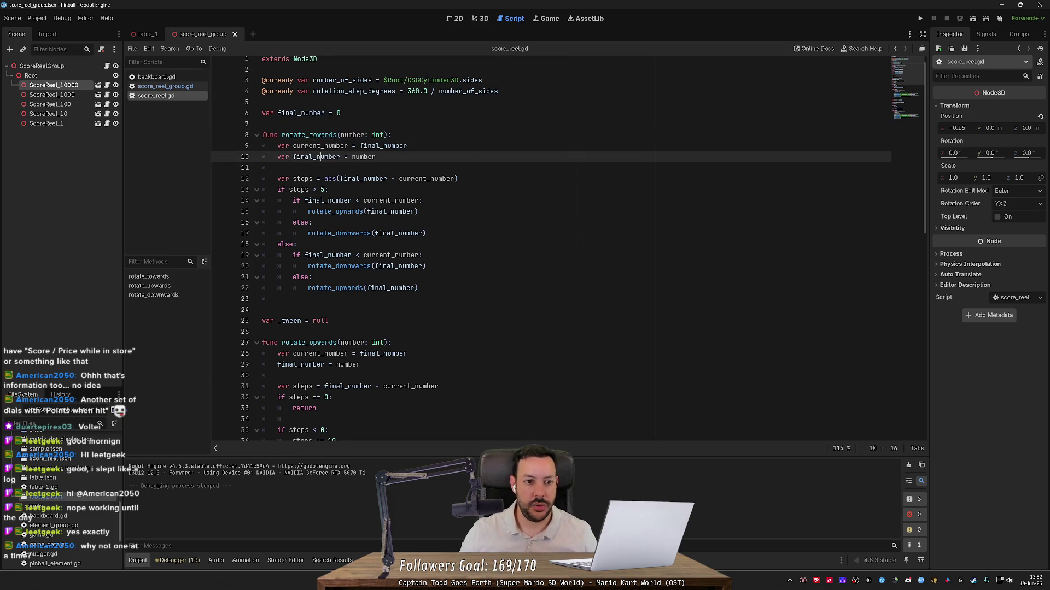
{"action": "key", "text": "End"}
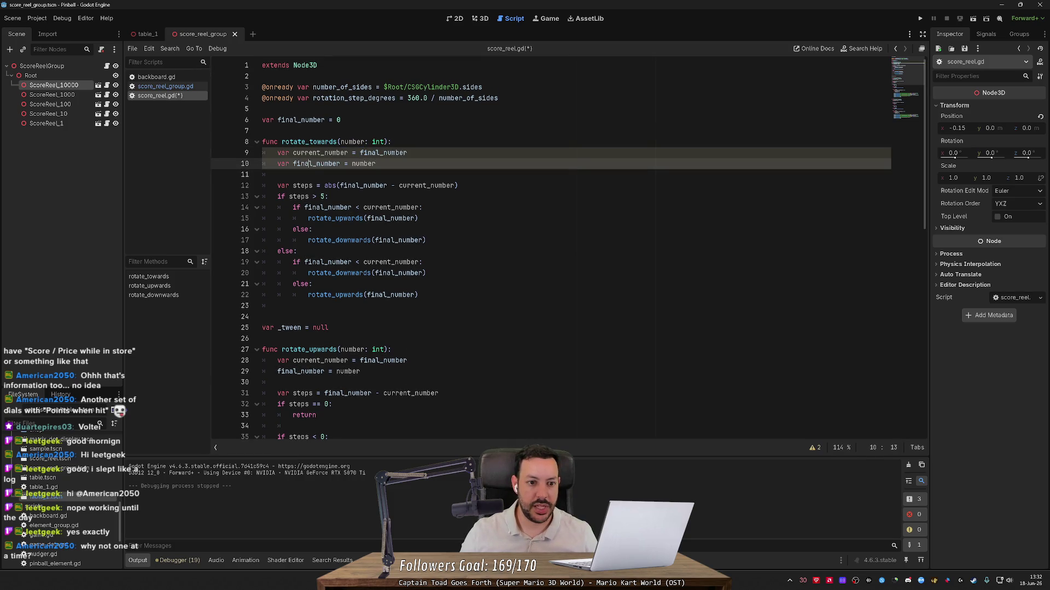
{"action": "left_click", "coordinate": [324, 164]}
{"action": "key", "text": "ctrl+s"}
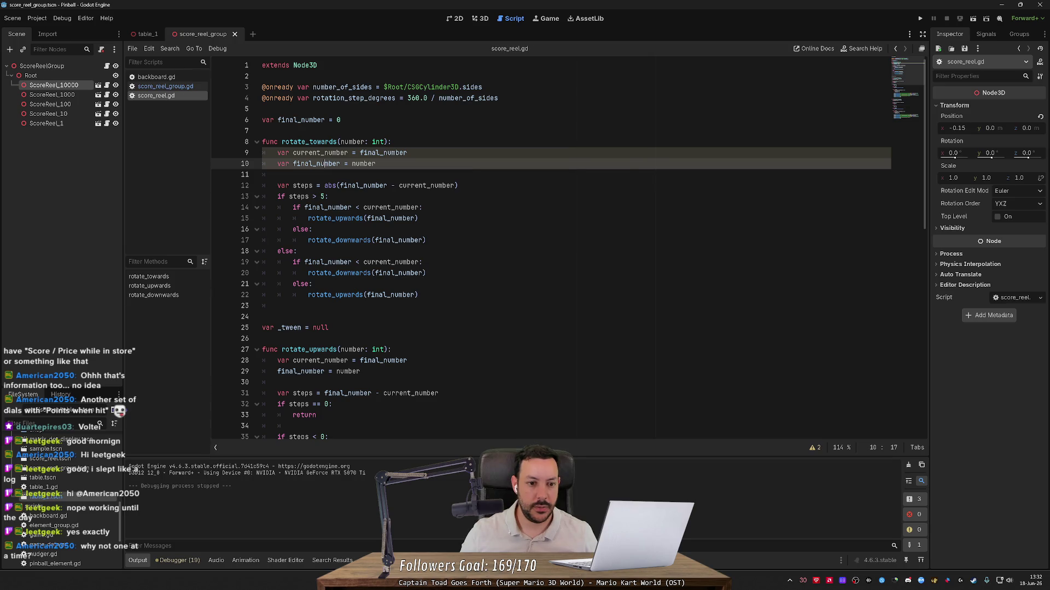
{"action": "left_click", "coordinate": [277, 174]}
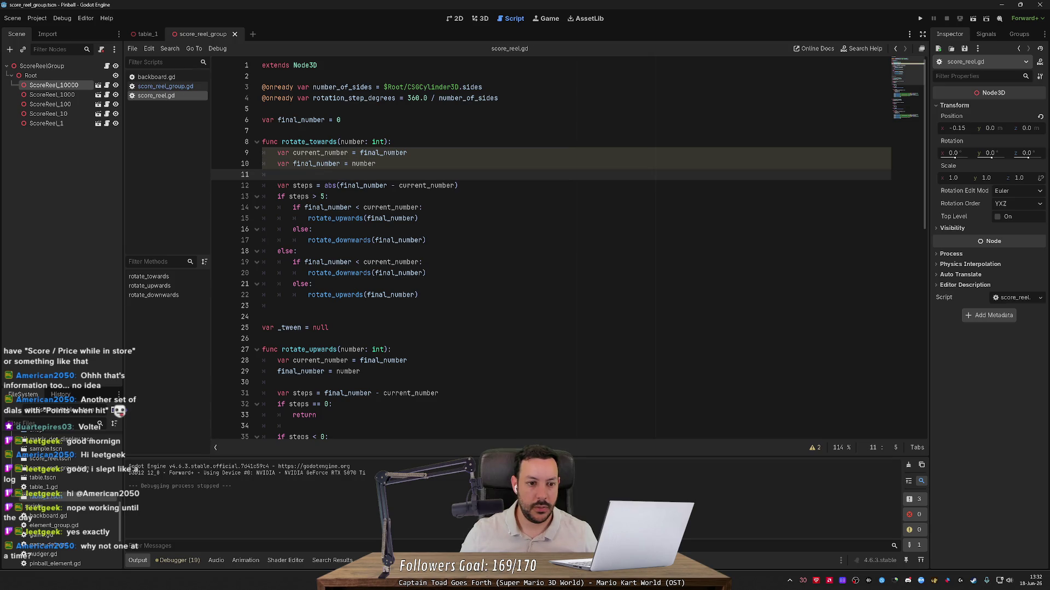
- Check where final_number is used in rotate_towards, on lines 6, 12, 15 and 20
{"action": "double_click", "coordinate": [363, 164]}
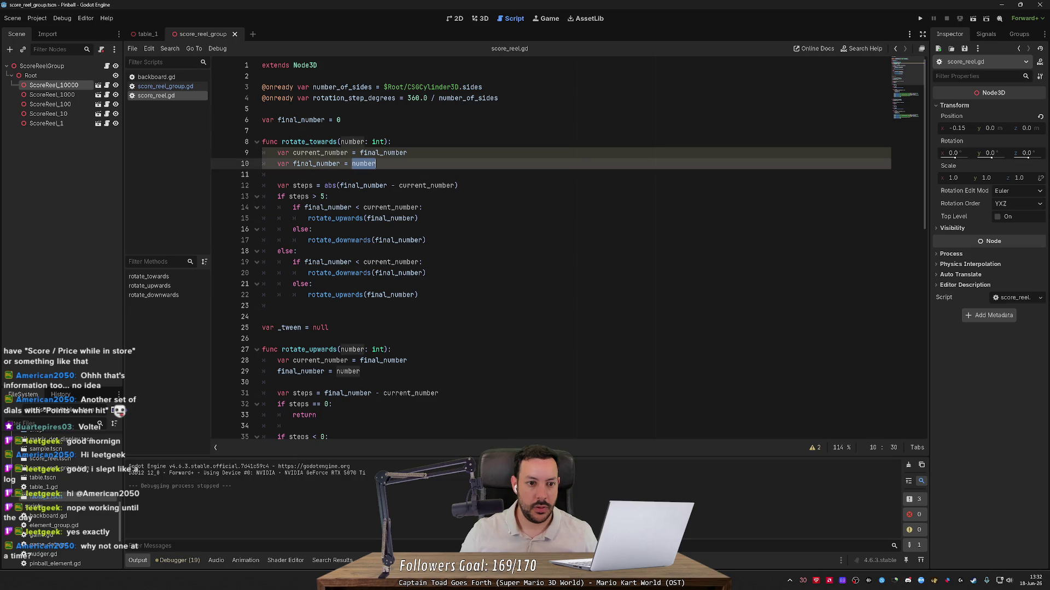
{"action": "double_click", "coordinate": [301, 119]}
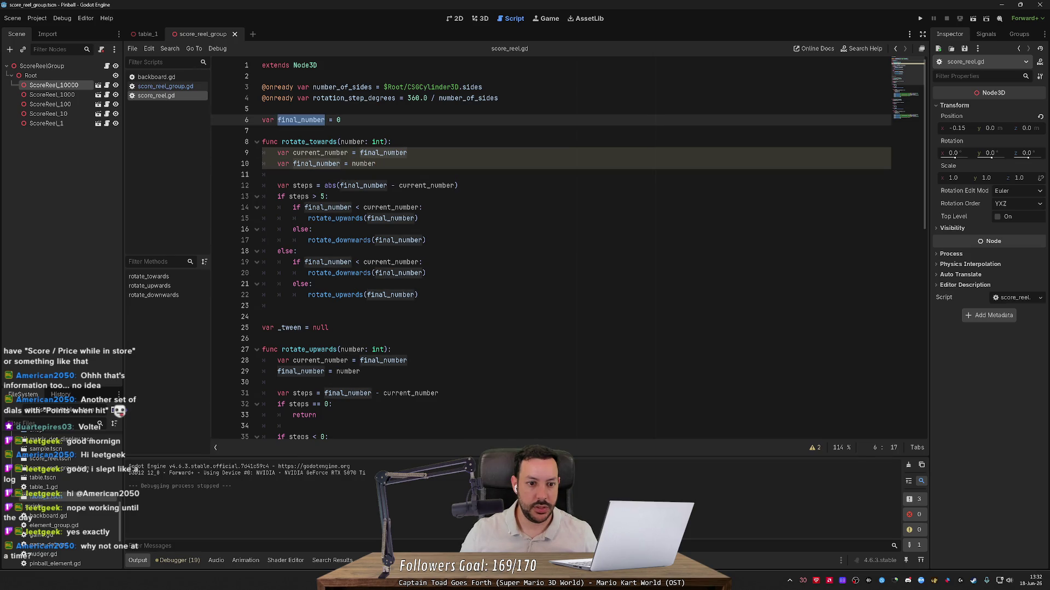
{"action": "double_click", "coordinate": [363, 186]}
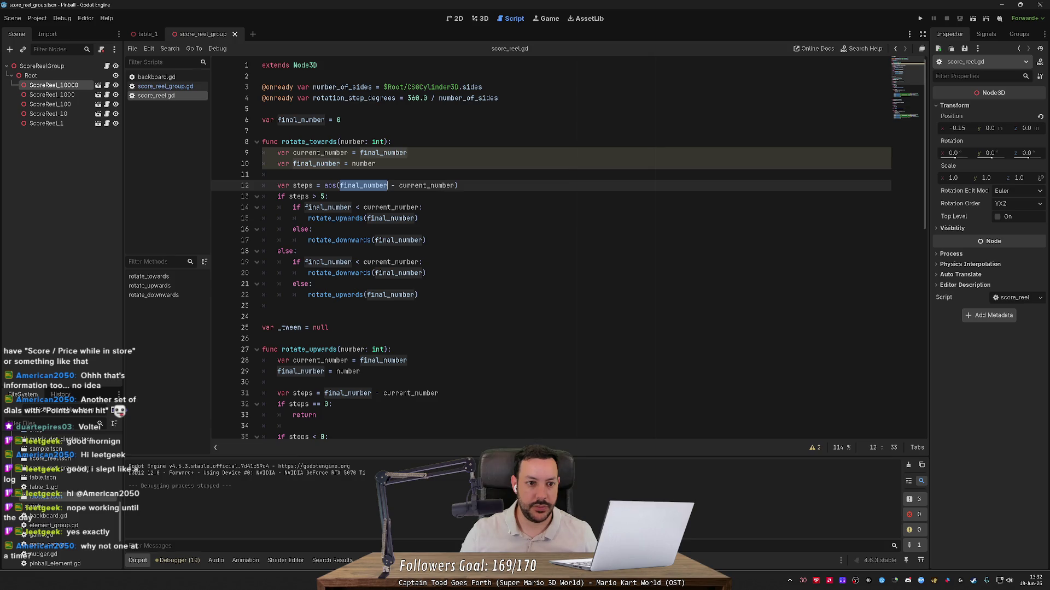
{"action": "left_click", "coordinate": [328, 207]}
{"action": "double_click", "coordinate": [391, 218]}
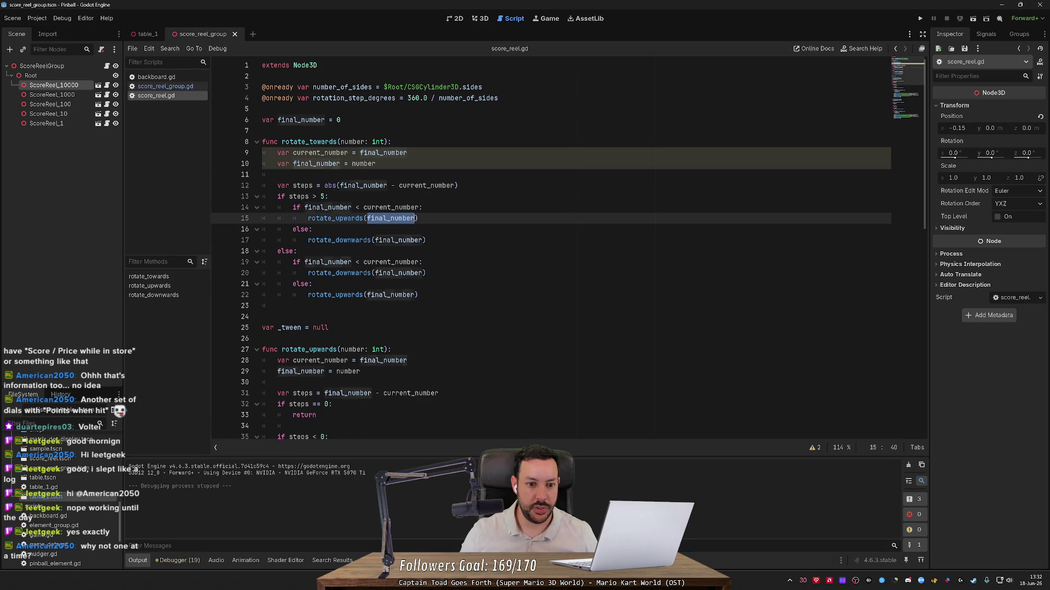
{"action": "left_click", "coordinate": [398, 240]}
{"action": "double_click", "coordinate": [398, 273]}
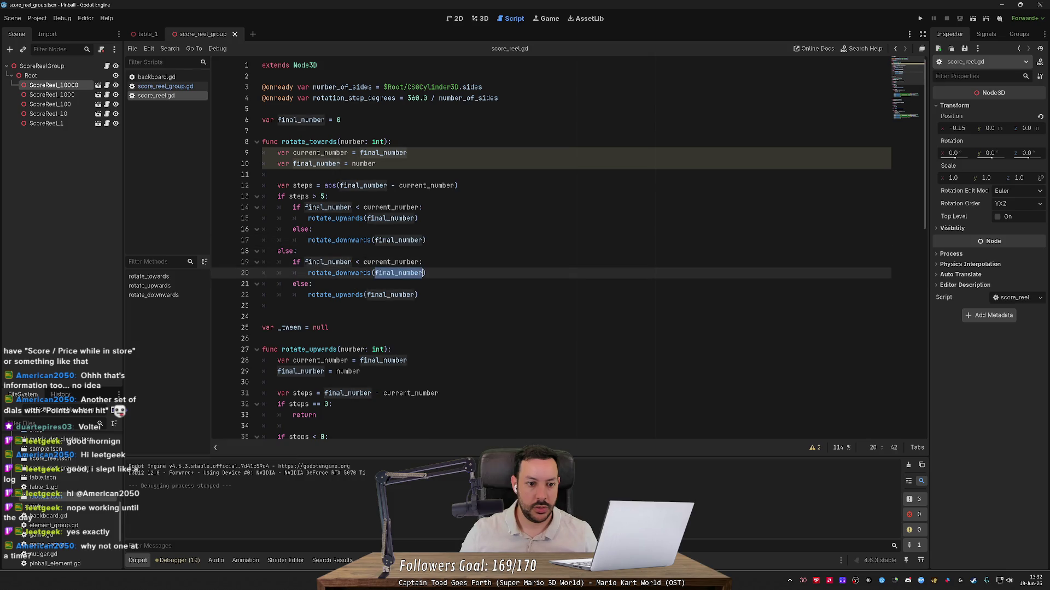
{"action": "key", "text": "Right"}
- Rename every final_number to number, delete the line 10 assignment, and save
{"action": "left_click", "coordinate": [315, 163]}
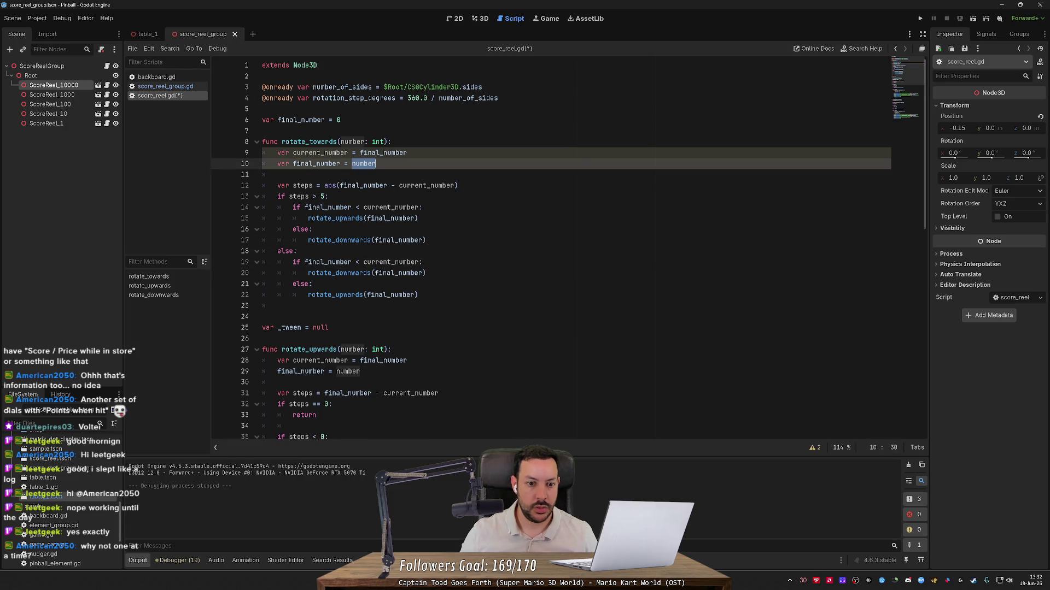
{"action": "key", "text": "ctrl+d"}
{"action": "key", "text": "ctrl+d"}
{"action": "key", "text": "ctrl+d"}
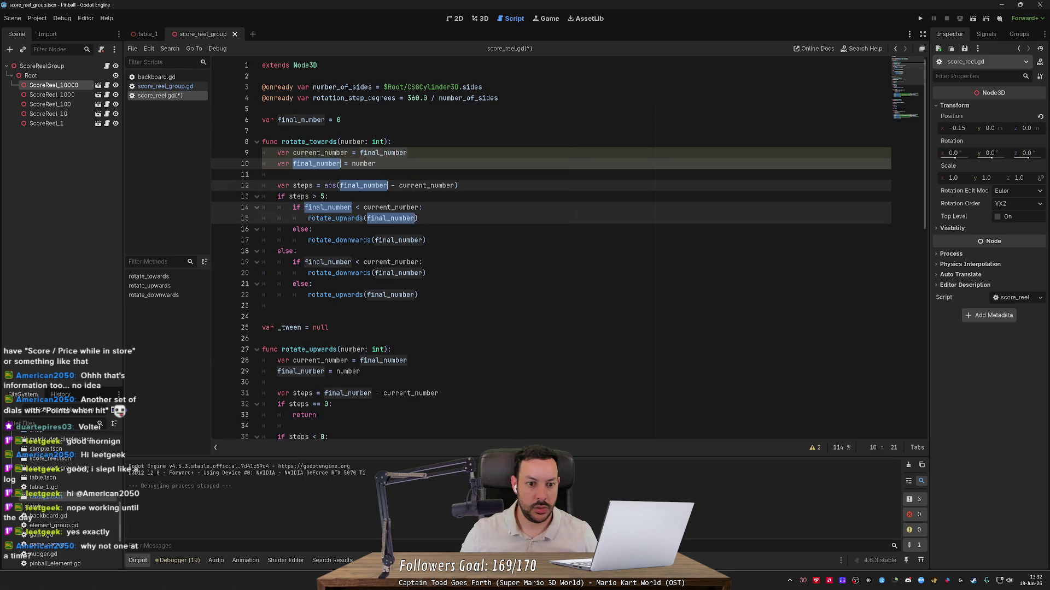
{"action": "type", "text": "number"}
{"action": "key", "text": "Escape"}
{"action": "key", "text": "ctrl+shift+k"}
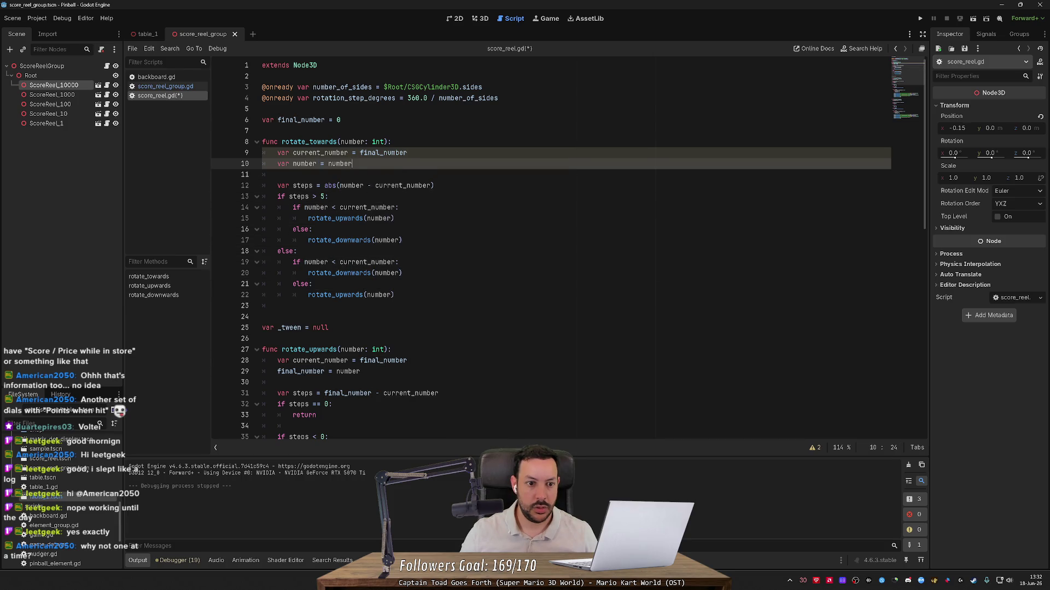
{"action": "key", "text": "ctrl+s"}
- Review current_number in the steps calculation, now abs(number - current_number)
{"action": "left_click", "coordinate": [434, 174]}
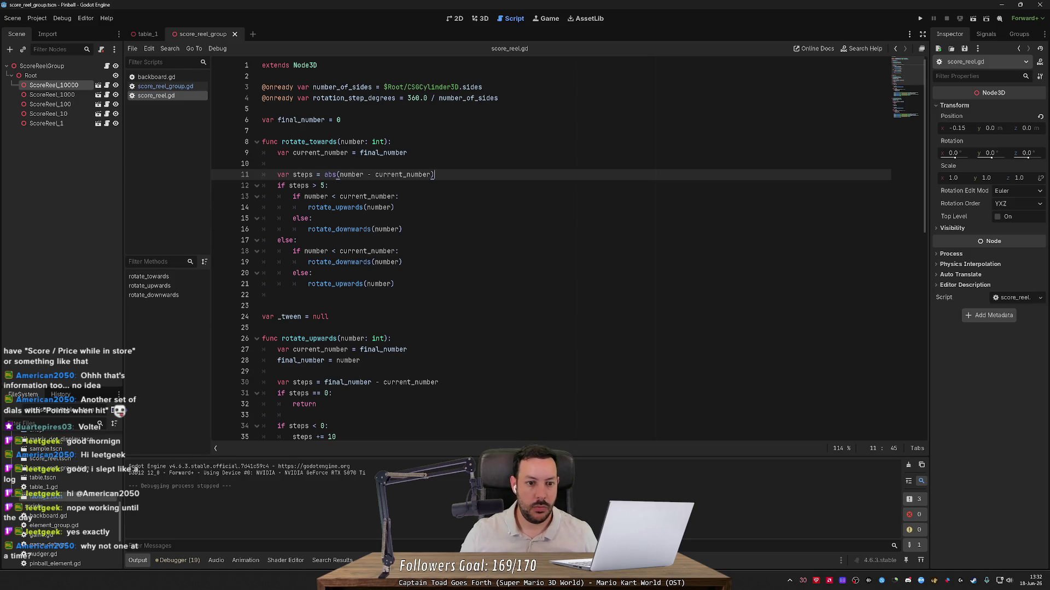
{"action": "double_click", "coordinate": [351, 174]}
{"action": "double_click", "coordinate": [402, 174]}
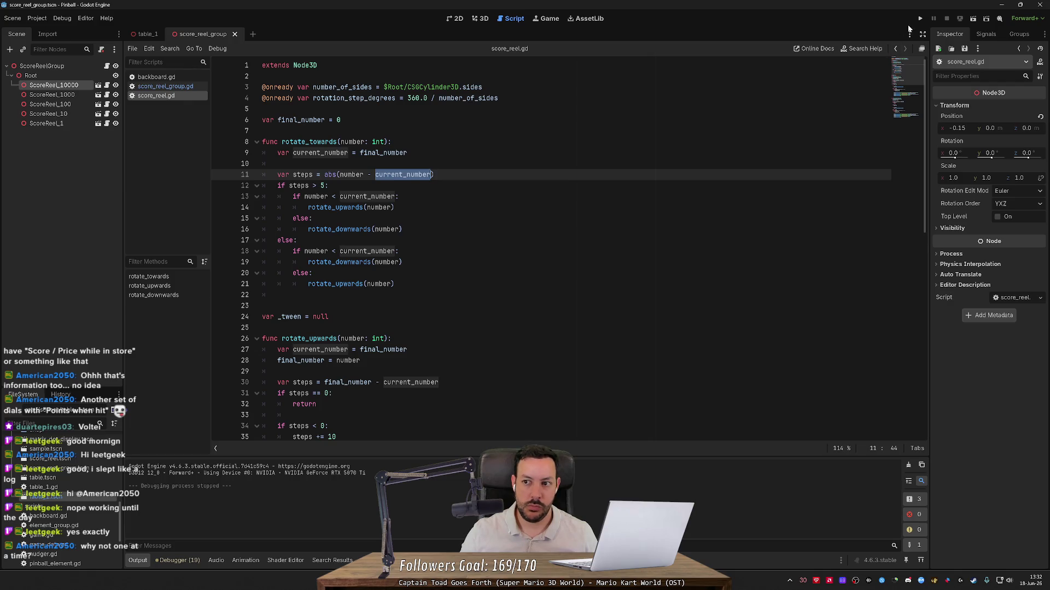
{"action": "key", "text": "F5"}
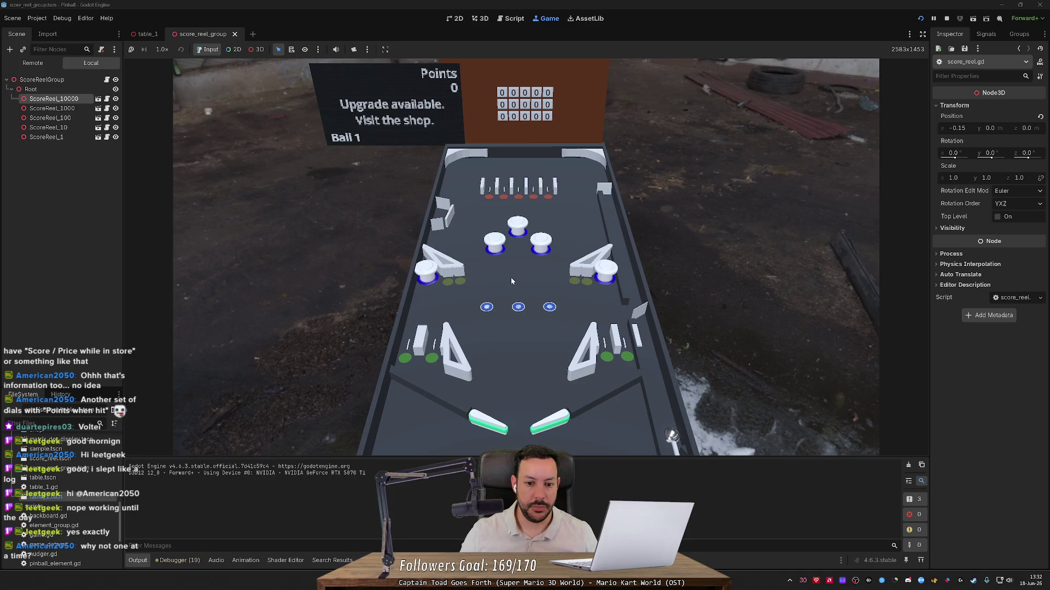
{"action": "left_click", "coordinate": [508, 295]}
{"action": "mouse_move", "coordinate": [516, 309]}
{"action": "left_mouse_down"}
{"action": "mouse_move", "coordinate": [552, 308]}
{"action": "mouse_move", "coordinate": [490, 300]}
{"action": "mouse_move", "coordinate": [490, 275]}
{"action": "mouse_move", "coordinate": [508, 286]}
{"action": "left_mouse_up"}
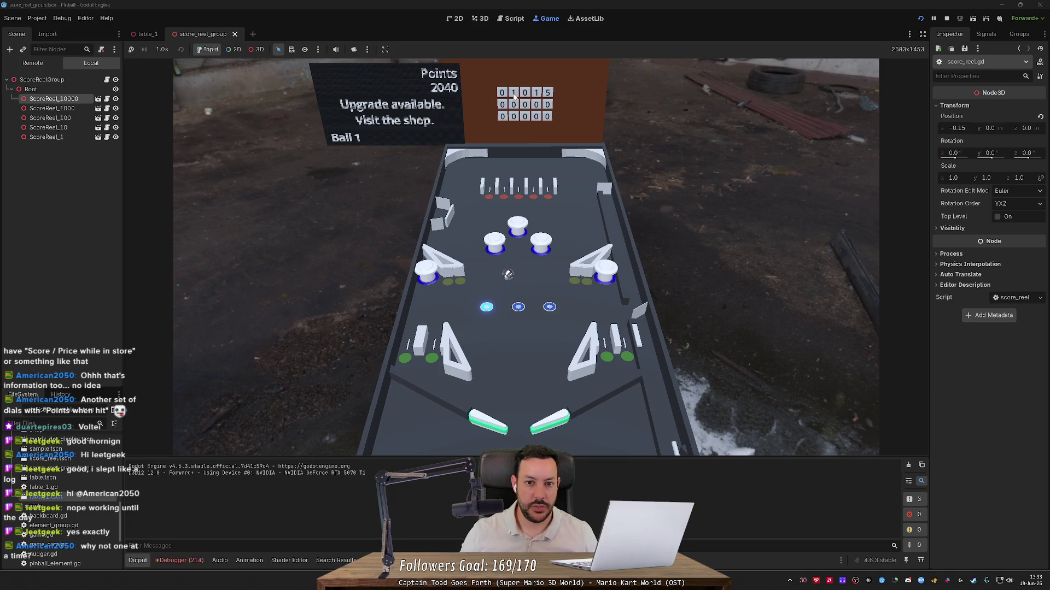
{"action": "mouse_move", "coordinate": [531, 283]}
{"action": "left_mouse_down"}
{"action": "mouse_move", "coordinate": [554, 287]}
{"action": "mouse_move", "coordinate": [554, 298]}
{"action": "mouse_move", "coordinate": [484, 287]}
{"action": "mouse_move", "coordinate": [545, 287]}
{"action": "mouse_move", "coordinate": [549, 304]}
{"action": "mouse_move", "coordinate": [491, 293]}
{"action": "left_mouse_up"}
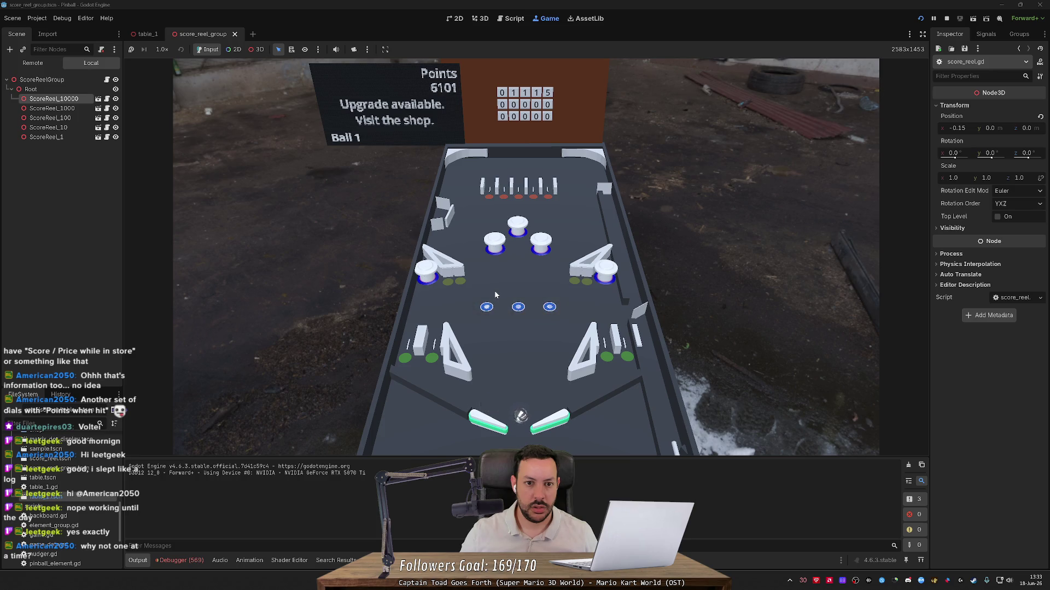
{"action": "mouse_move", "coordinate": [553, 269]}
{"action": "left_mouse_down"}
{"action": "mouse_move", "coordinate": [563, 249]}
{"action": "mouse_move", "coordinate": [579, 252]}
{"action": "left_mouse_up"}
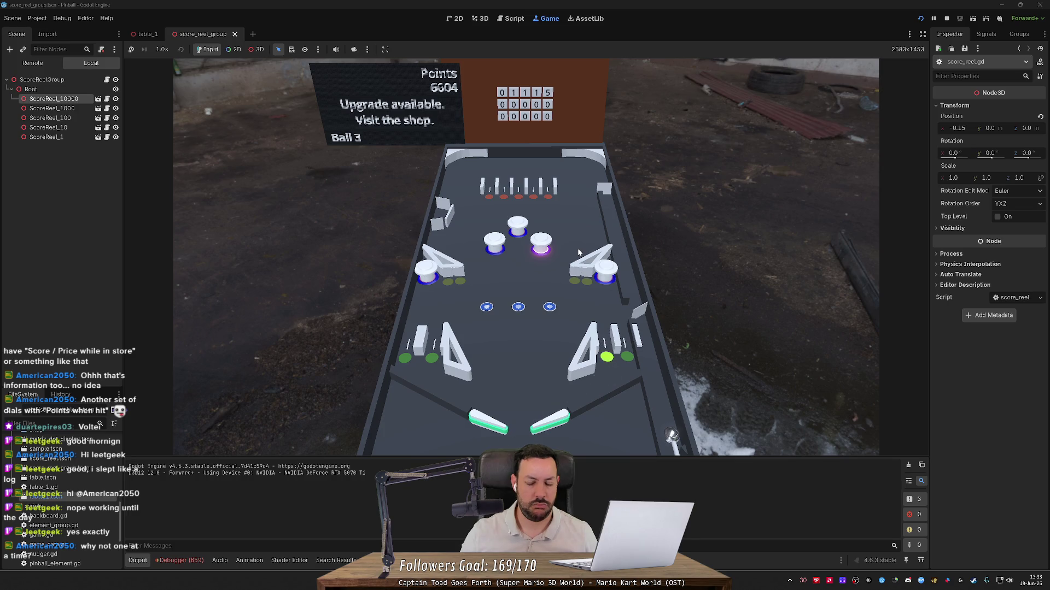
{"action": "left_click", "coordinate": [528, 249]}
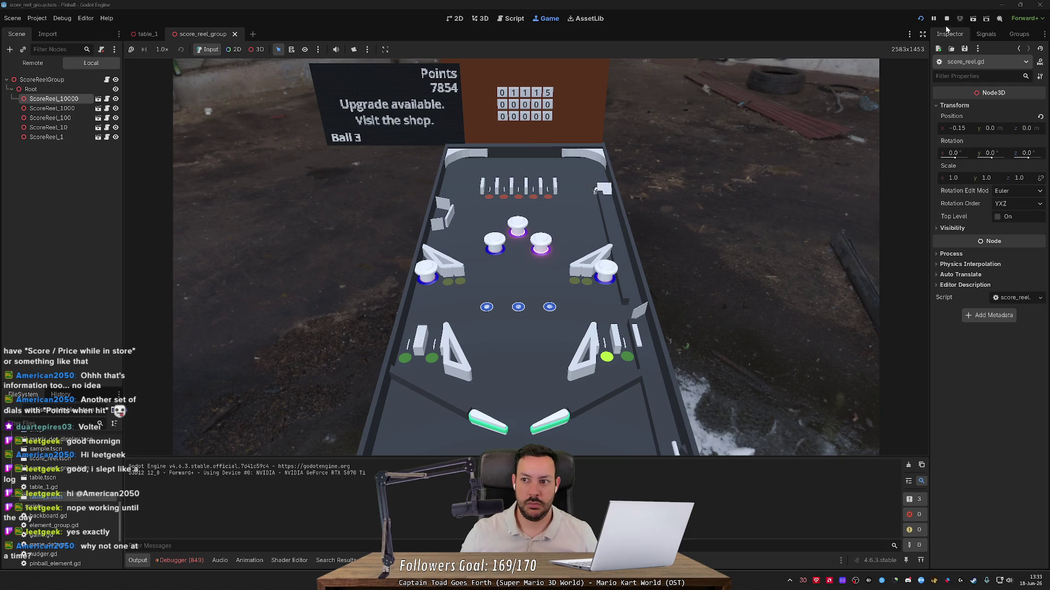
{"action": "key", "text": "F5"}
{"action": "left_click", "coordinate": [536, 233]}
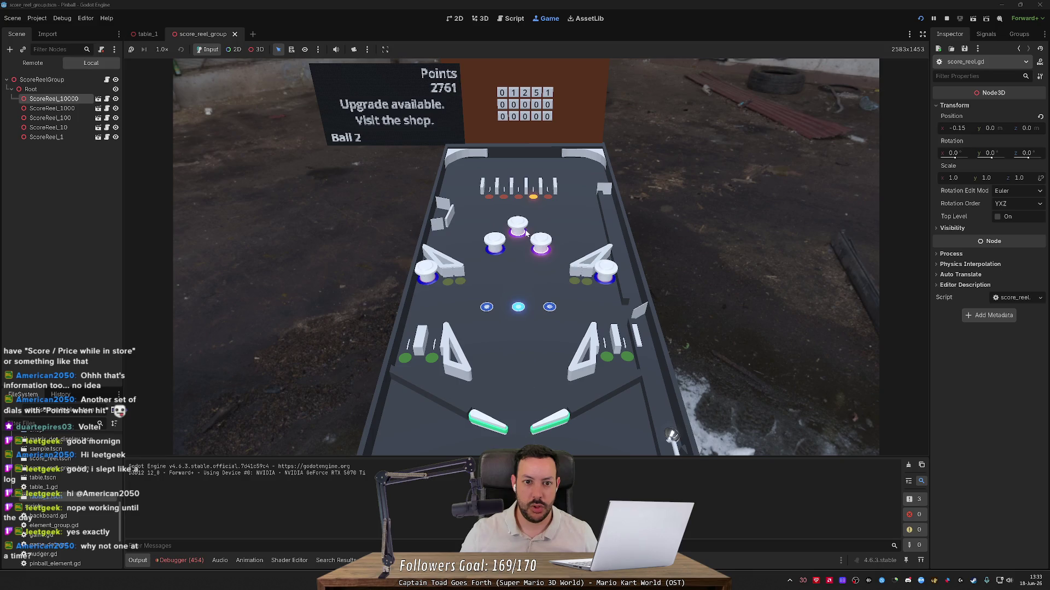
{"action": "left_click", "coordinate": [517, 233]}
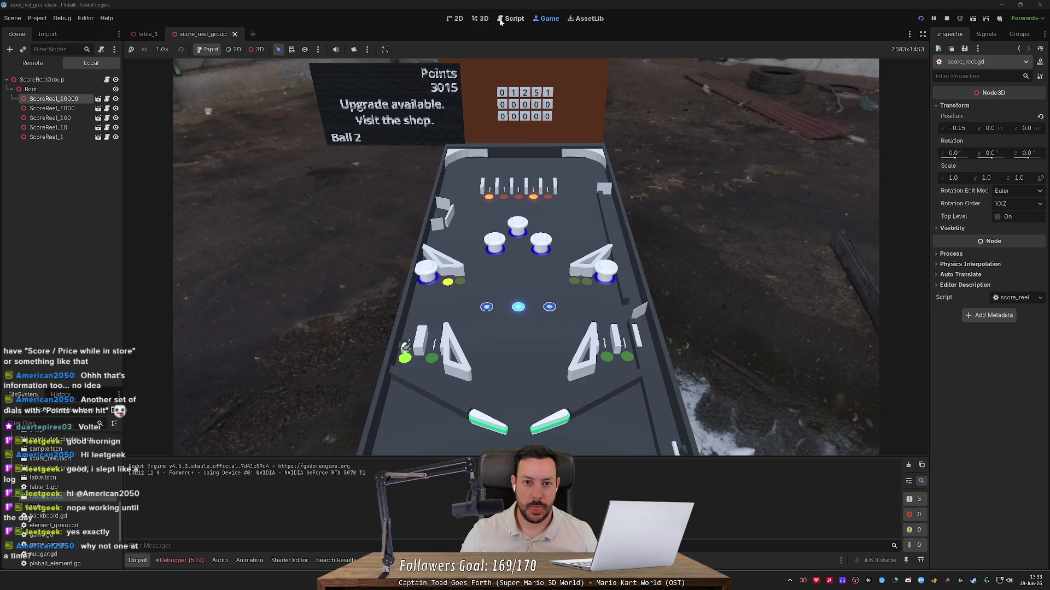
{"action": "left_click", "coordinate": [949, 20]}
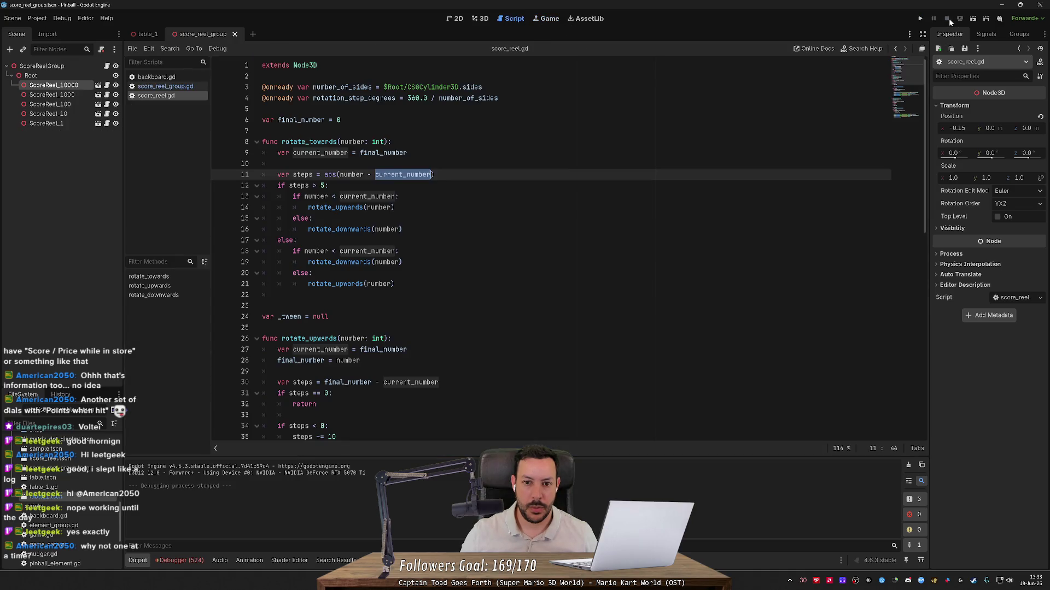
{"action": "left_click", "coordinate": [920, 18]}
{"action": "key", "text": "space"}
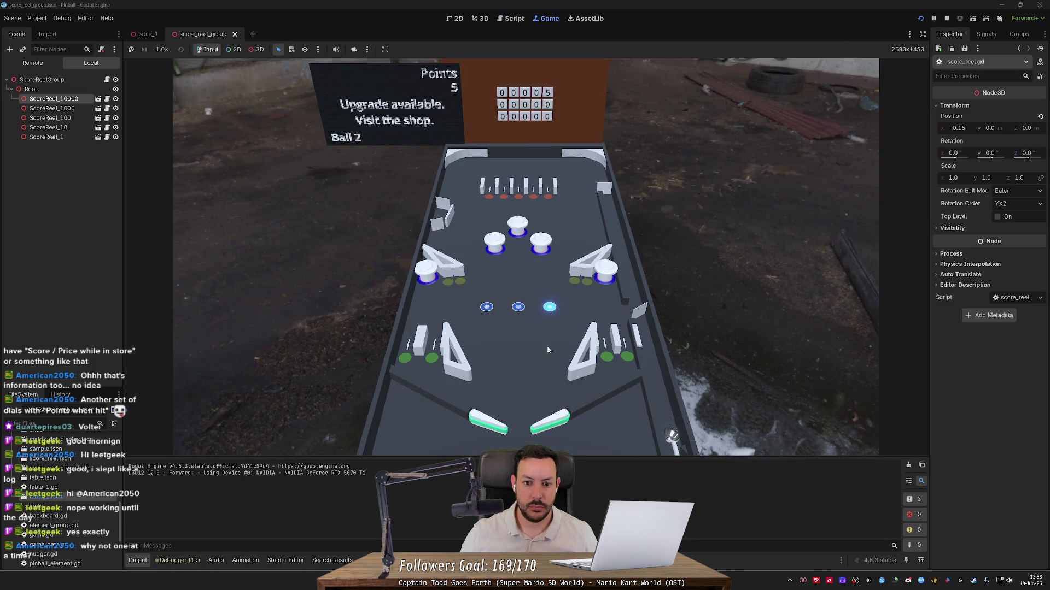
{"action": "key", "text": "space"}
{"action": "key", "text": "space"}
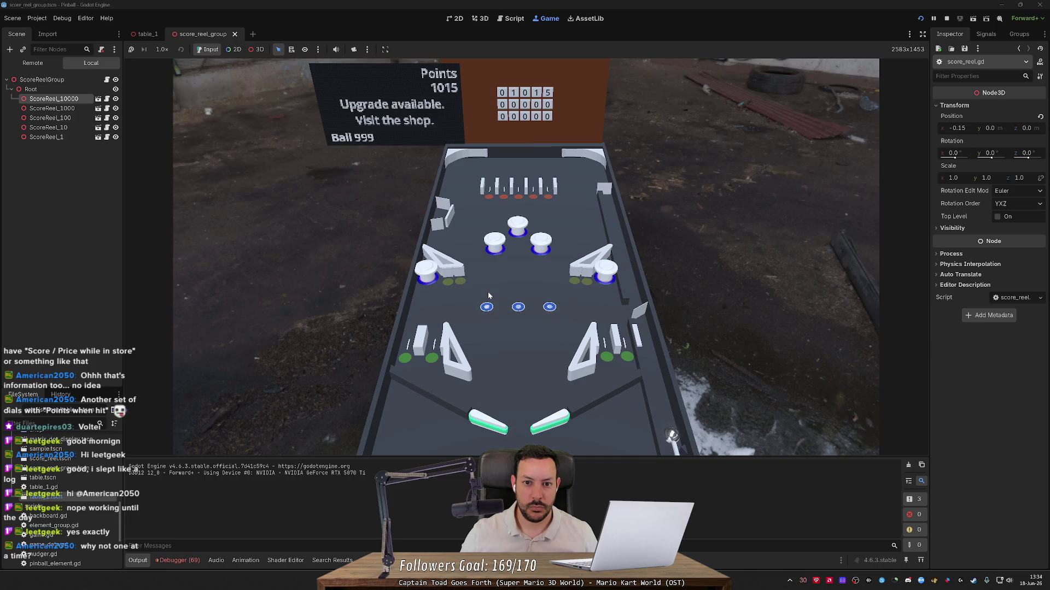
{"action": "left_click", "coordinate": [488, 296]}
{"action": "left_click", "coordinate": [489, 295]}
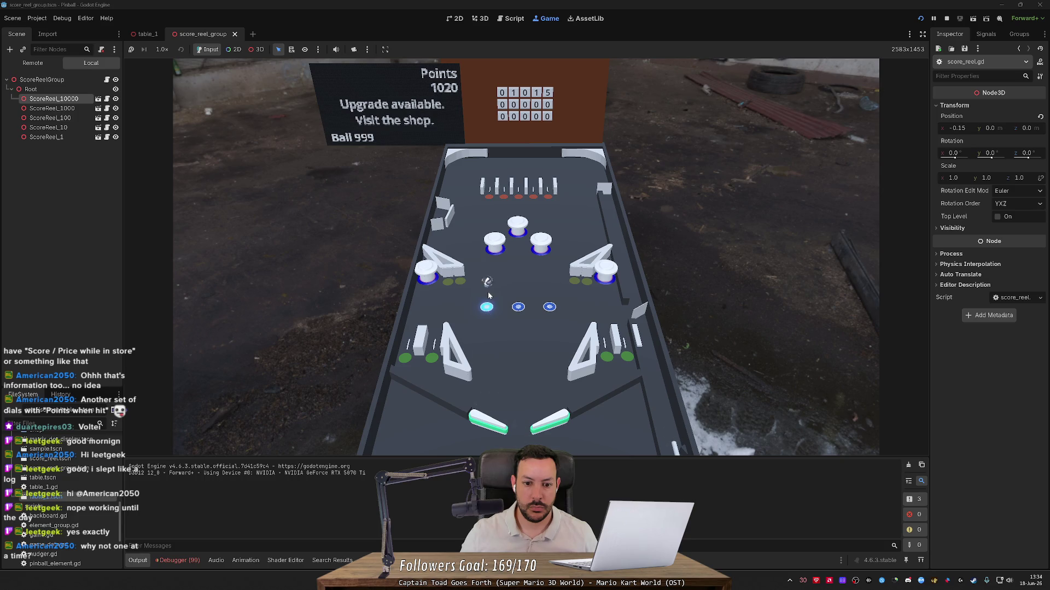
{"action": "left_click", "coordinate": [488, 295]}
{"action": "left_click", "coordinate": [488, 295]}
{"action": "left_click", "coordinate": [513, 298]}
{"action": "left_click", "coordinate": [514, 299]}
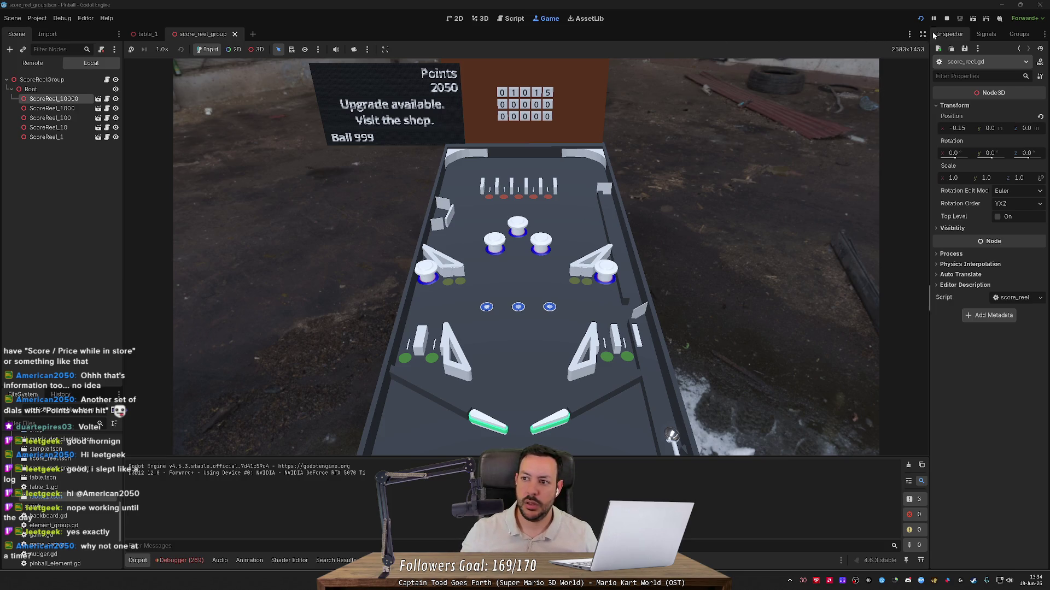
{"action": "left_click", "coordinate": [947, 19]}
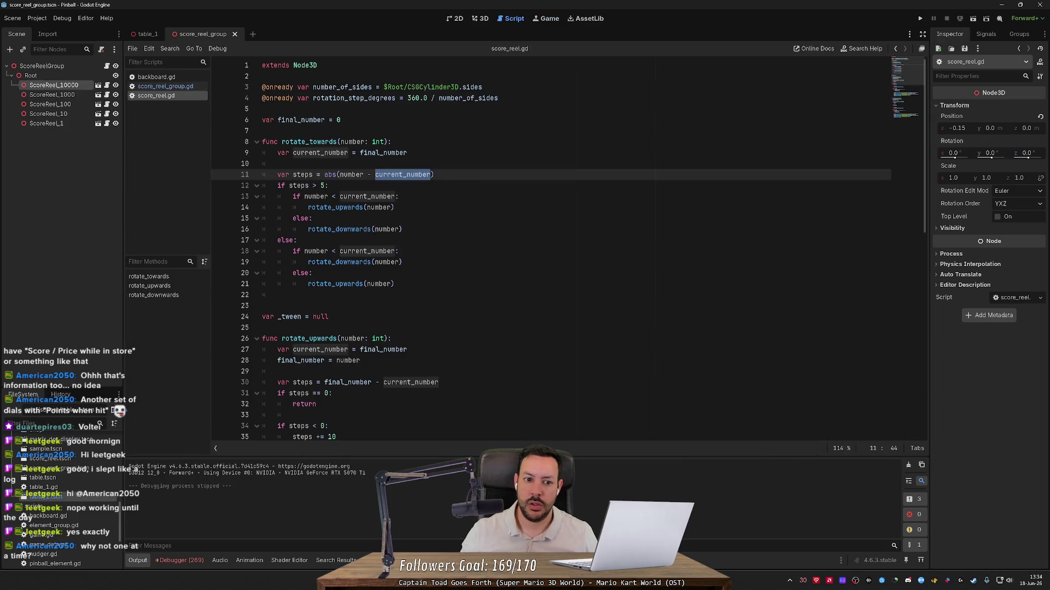
- Add blank lines after the tween_interval line that ends the tween loop
{"action": "scroll", "coordinate": [383, 175], "scroll_direction": "down", "scroll_amount": 8}
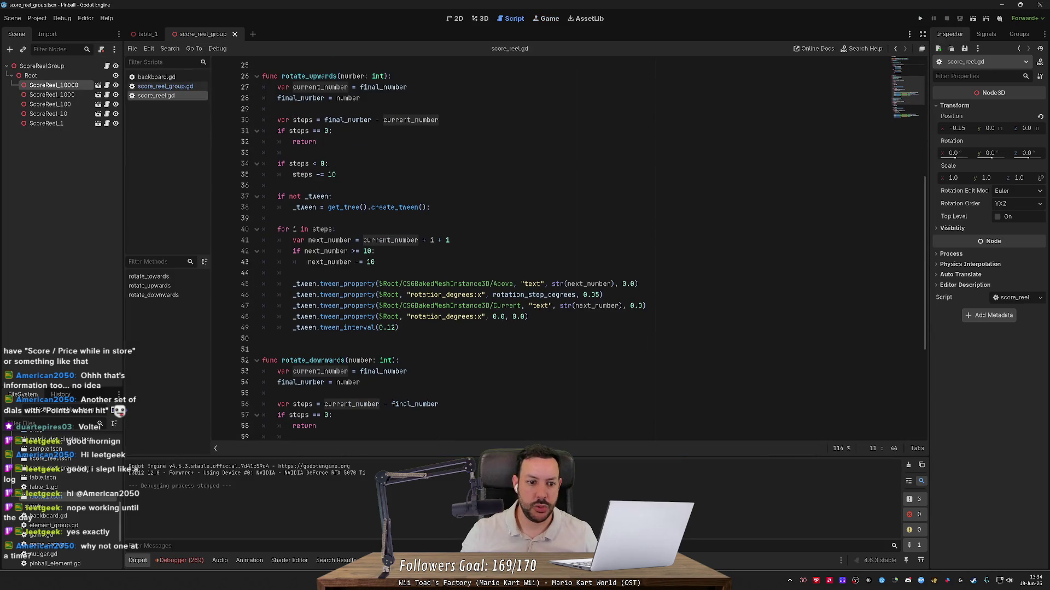
{"action": "left_click", "coordinate": [400, 327]}
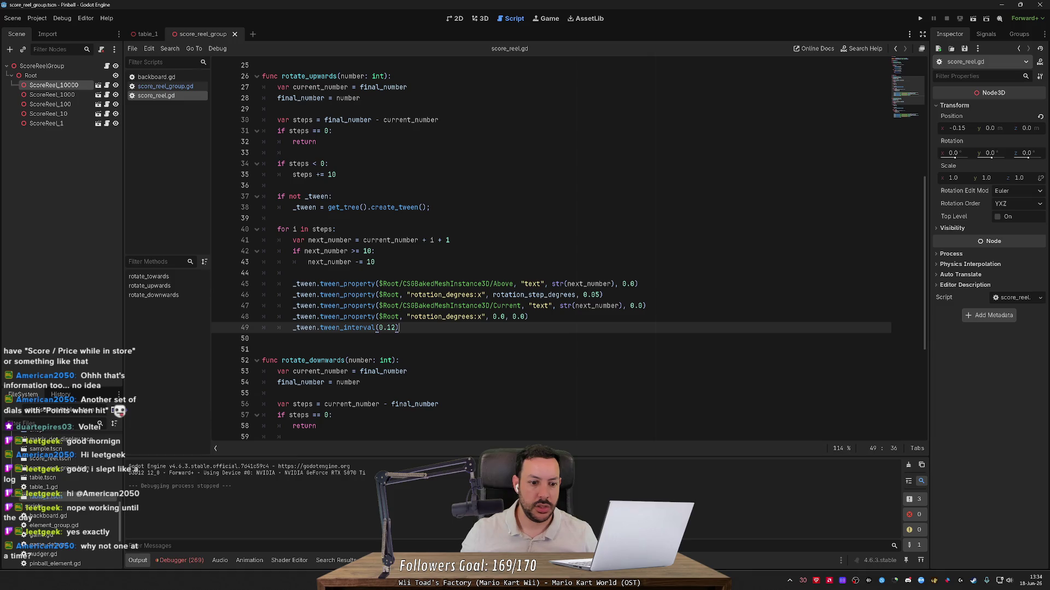
{"action": "key", "text": "Return"}
{"action": "key", "text": "Return"}
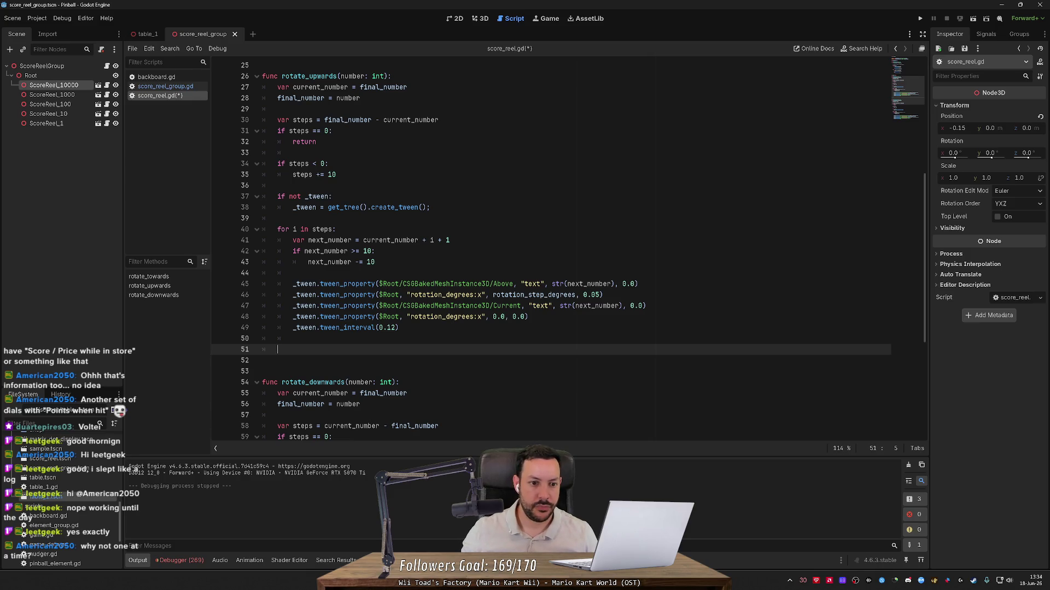
- Append ' or _tween.' to the tween creation check on line 37
{"action": "left_click", "coordinate": [329, 196]}
{"action": "type", "text": "or "}
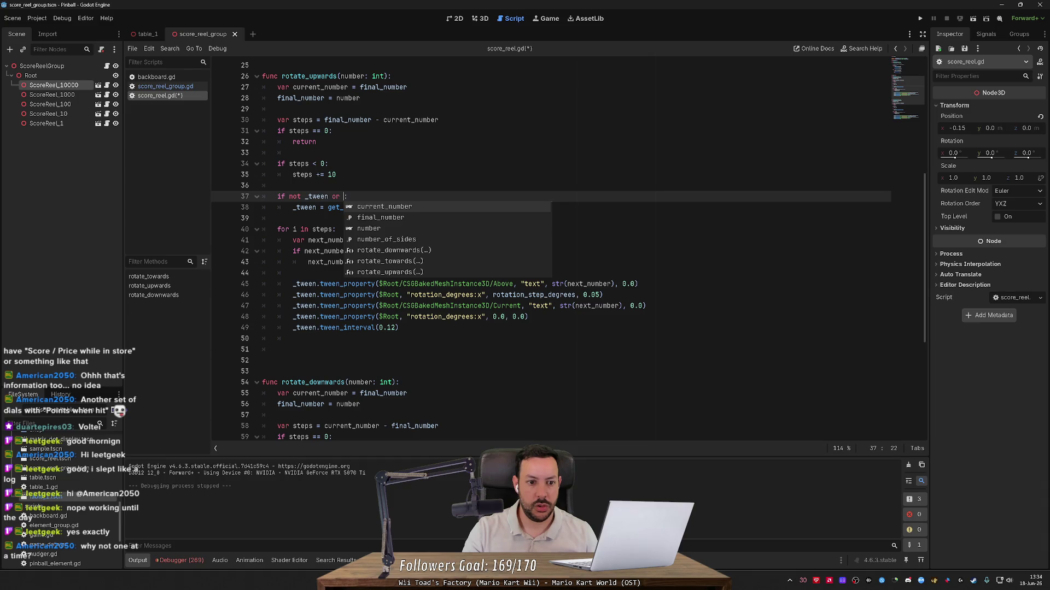
{"action": "type", "text": "_tween."}
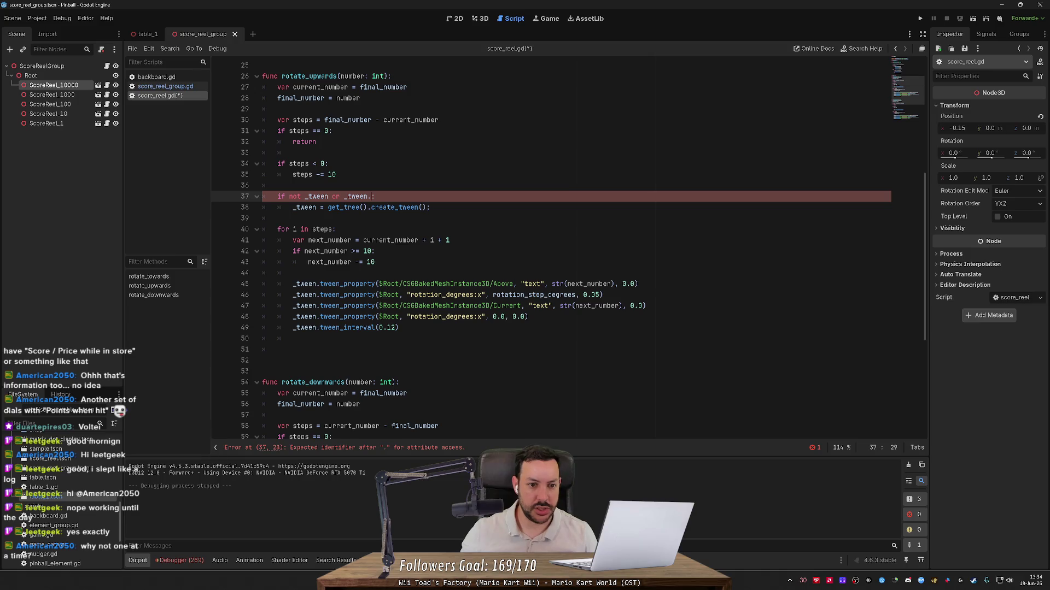
{"action": "left_click", "coordinate": [389, 208], "text": "ctrl"}
- Open the Tween class reference and read the is_valid method description
{"action": "left_click", "coordinate": [266, 73]}
{"action": "scroll", "coordinate": [431, 228], "scroll_direction": "down", "scroll_amount": 3}
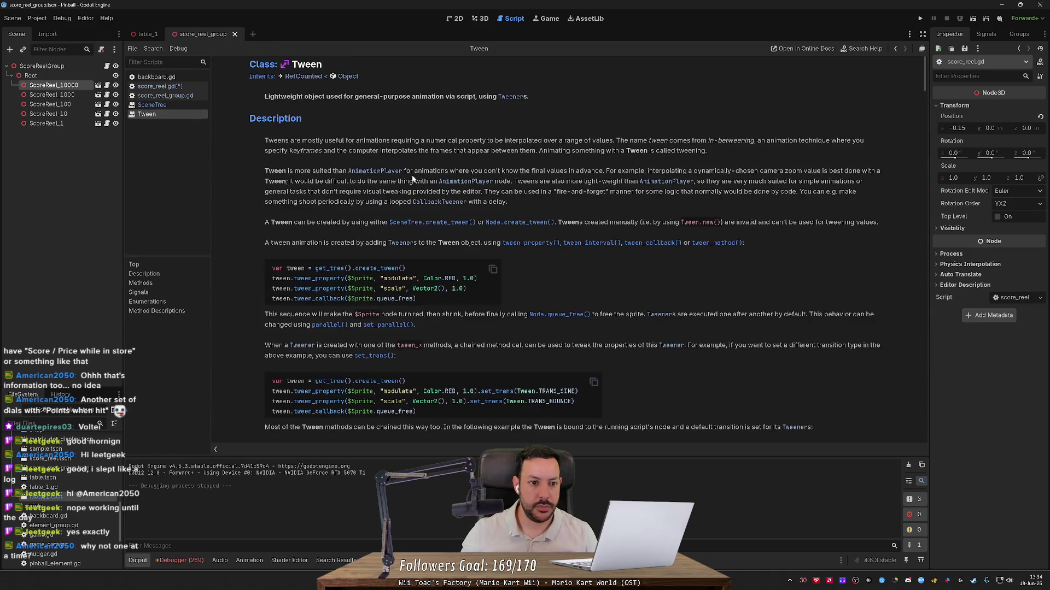
{"action": "scroll", "coordinate": [431, 228], "scroll_direction": "down", "scroll_amount": 5}
{"action": "scroll", "coordinate": [430, 231], "scroll_direction": "down", "scroll_amount": 6}
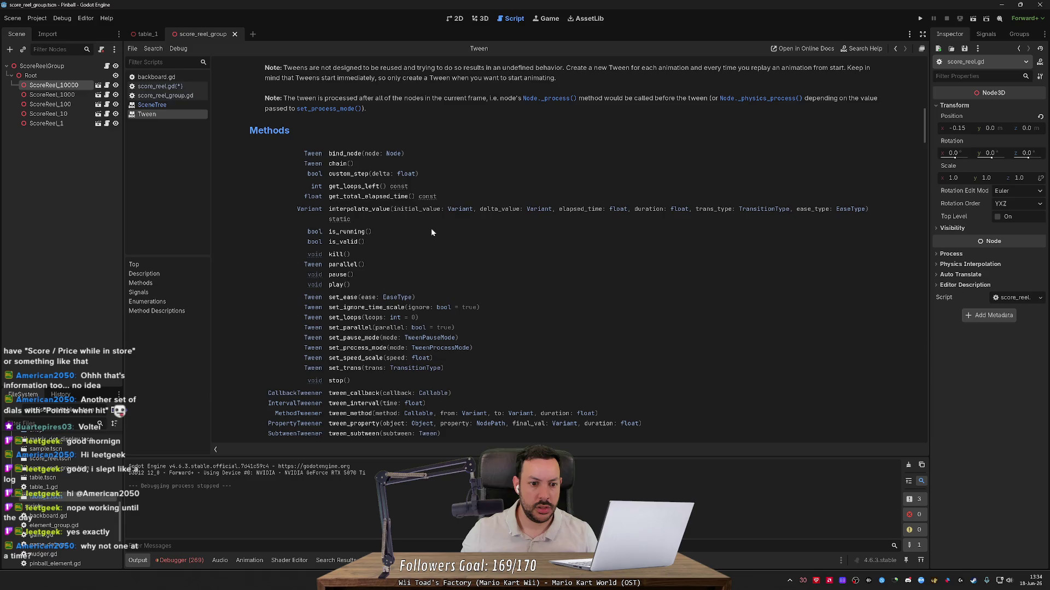
{"action": "left_click", "coordinate": [336, 244]}
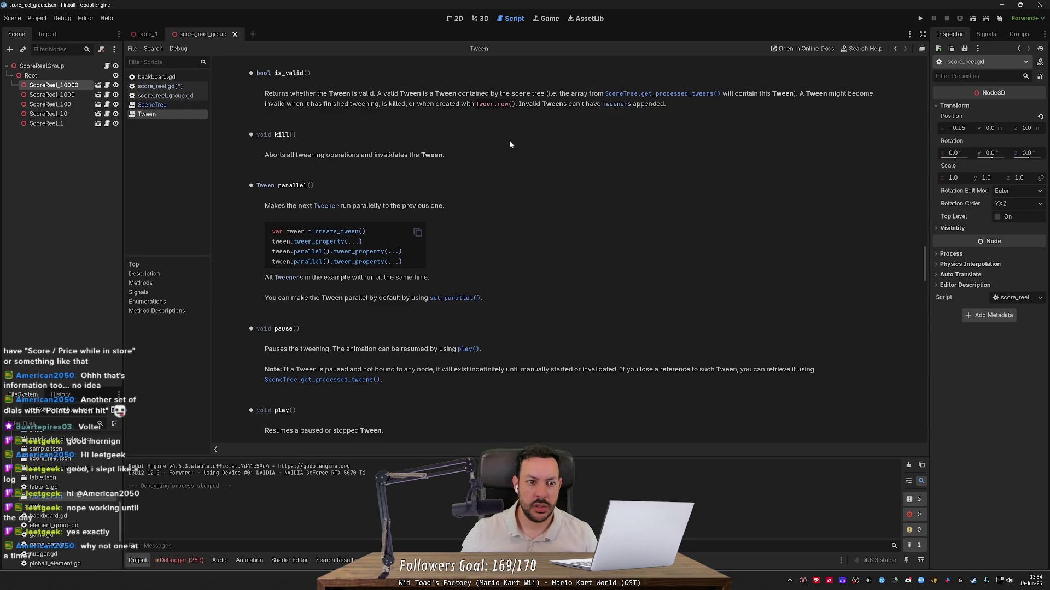
{"action": "scroll", "coordinate": [425, 184], "scroll_direction": "down", "scroll_amount": 10}
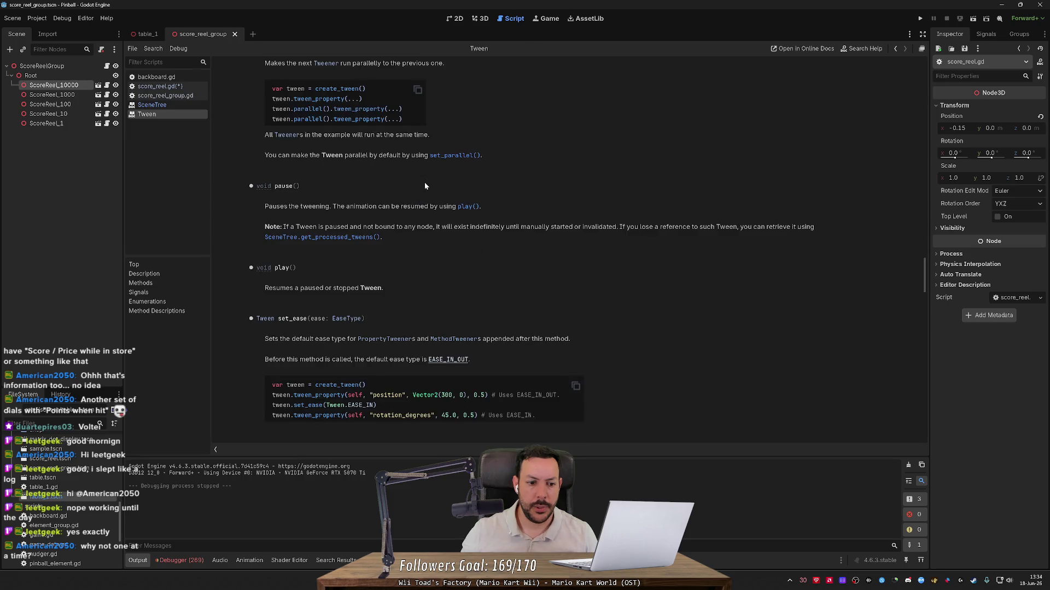
{"action": "scroll", "coordinate": [425, 186], "scroll_direction": "down", "scroll_amount": 7}
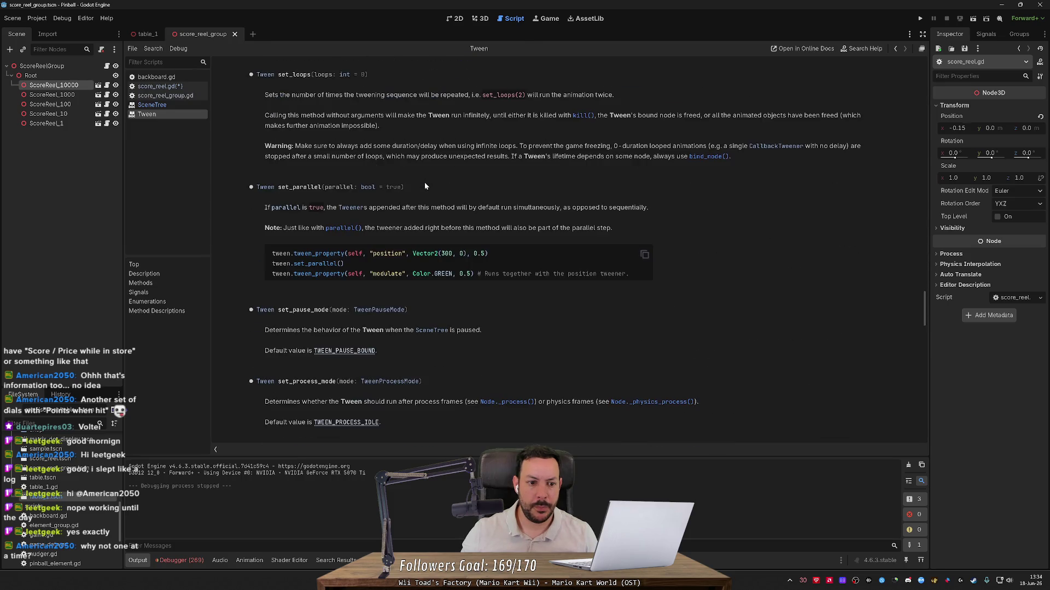
{"action": "scroll", "coordinate": [425, 186], "scroll_direction": "down", "scroll_amount": 7}
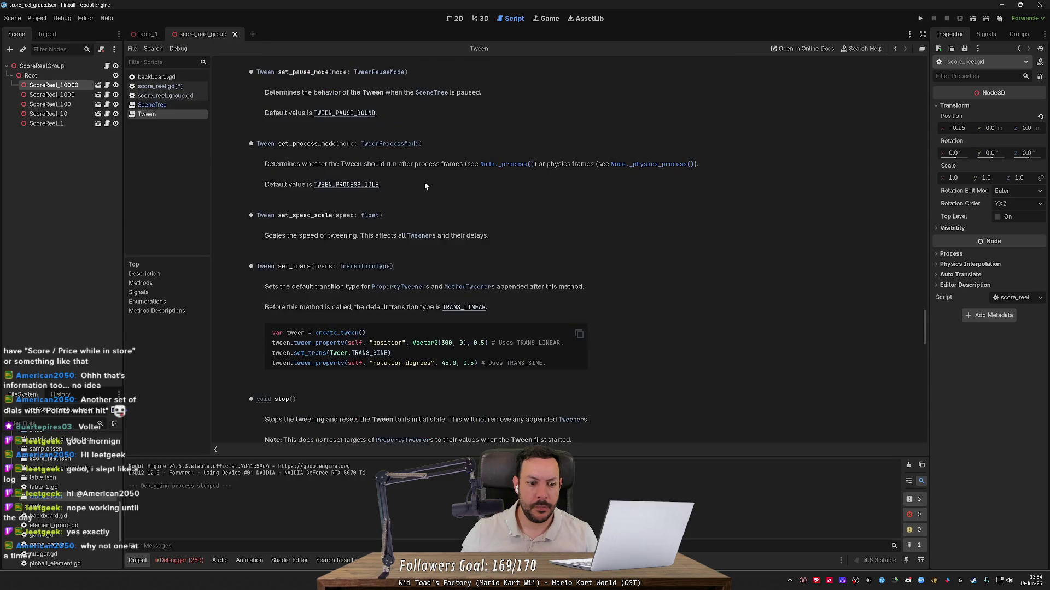
{"action": "scroll", "coordinate": [425, 186], "scroll_direction": "down", "scroll_amount": 13}
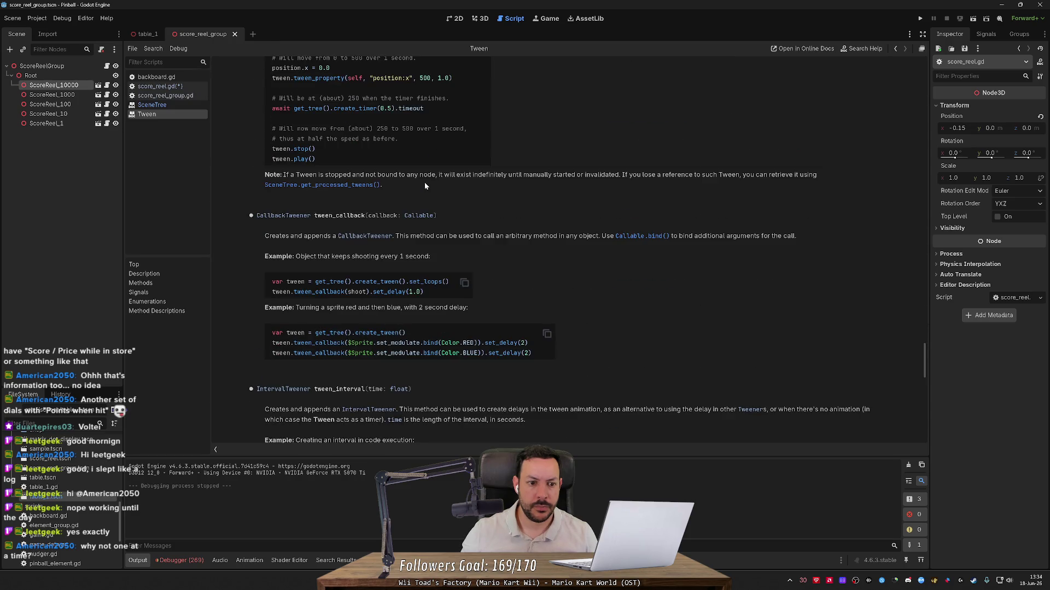
{"action": "scroll", "coordinate": [424, 182], "scroll_direction": "down", "scroll_amount": 10}
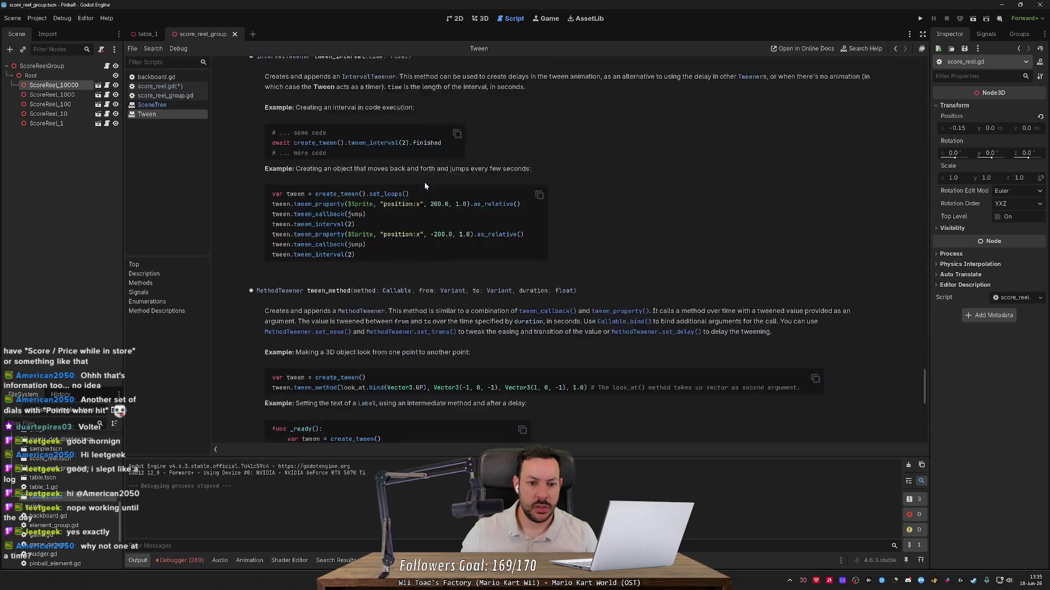
{"action": "scroll", "coordinate": [424, 186], "scroll_direction": "up", "scroll_amount": 2}
- Return to the Tween reference via SceneTree and read the is_running description
{"action": "key", "text": "alt+Left"}
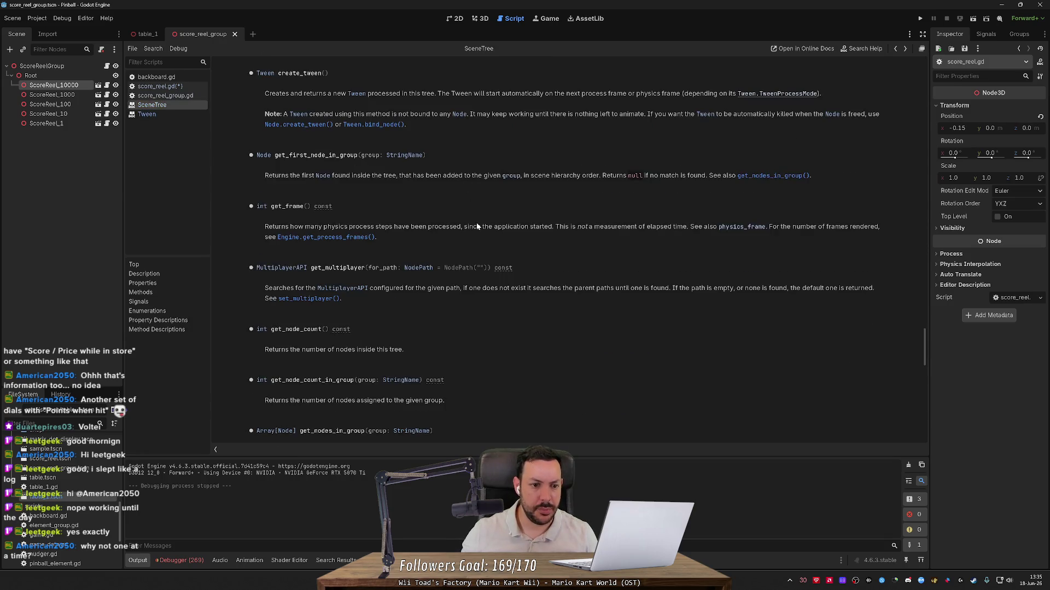
{"action": "scroll", "coordinate": [448, 253], "scroll_direction": "up", "scroll_amount": 15}
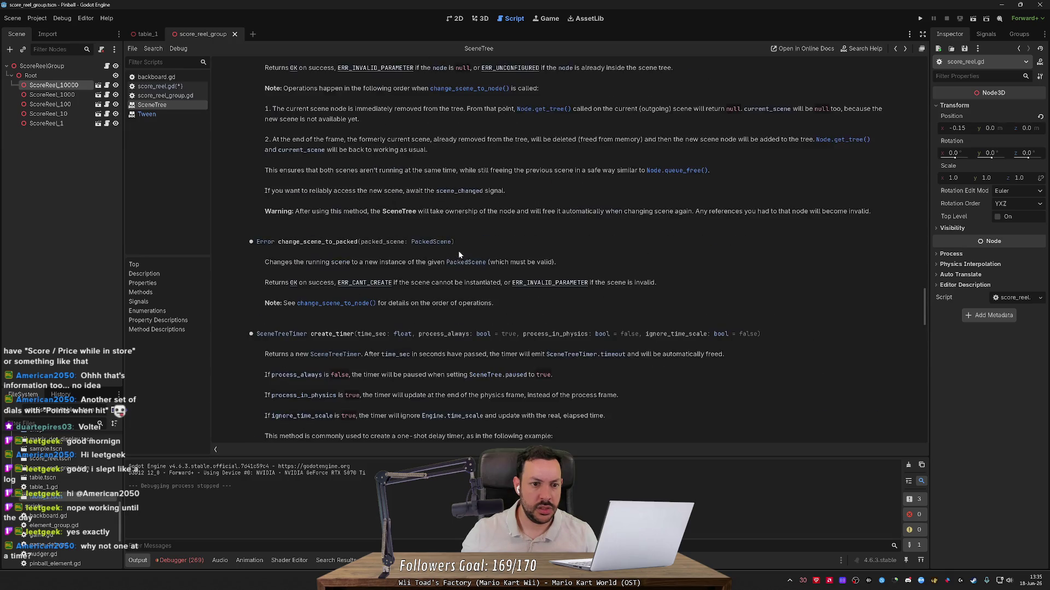
{"action": "key", "text": "alt+Left"}
{"action": "left_click", "coordinate": [392, 205], "text": "ctrl"}
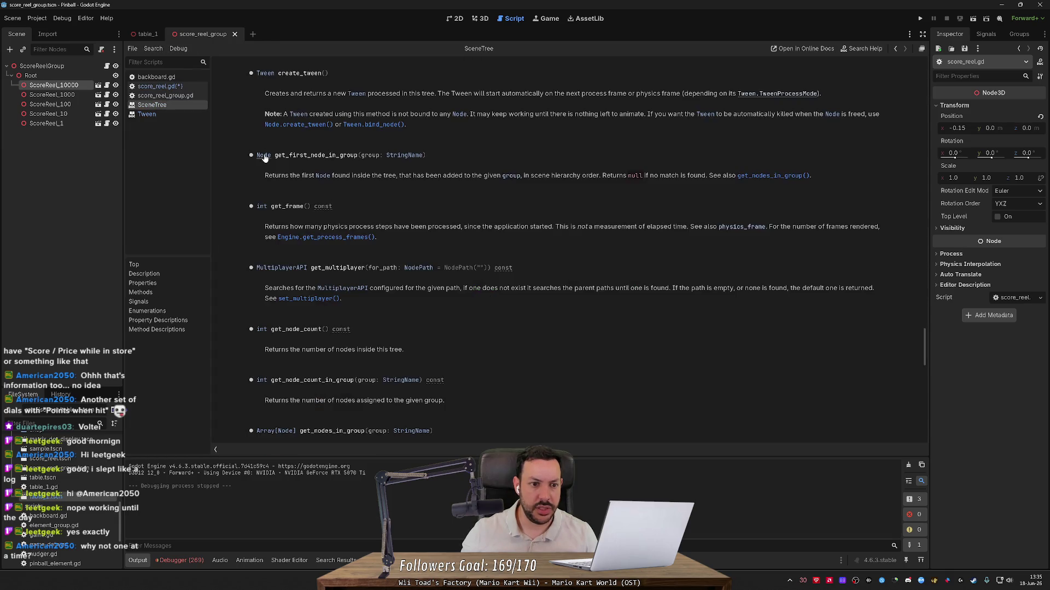
{"action": "left_click", "coordinate": [391, 153]}
{"action": "scroll", "coordinate": [398, 248], "scroll_direction": "down", "scroll_amount": 10}
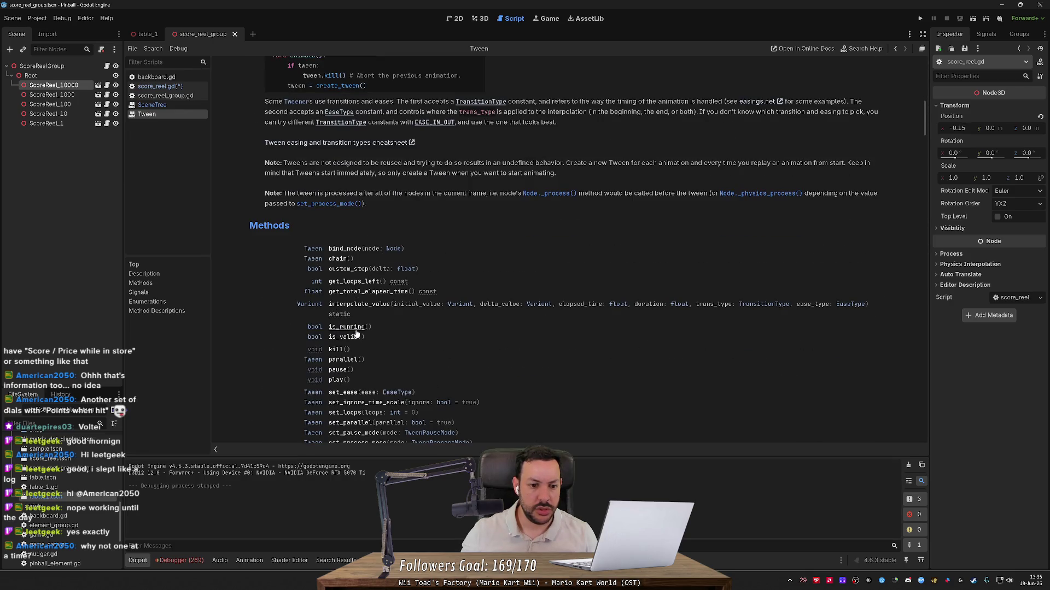
{"action": "left_click", "coordinate": [346, 327]}
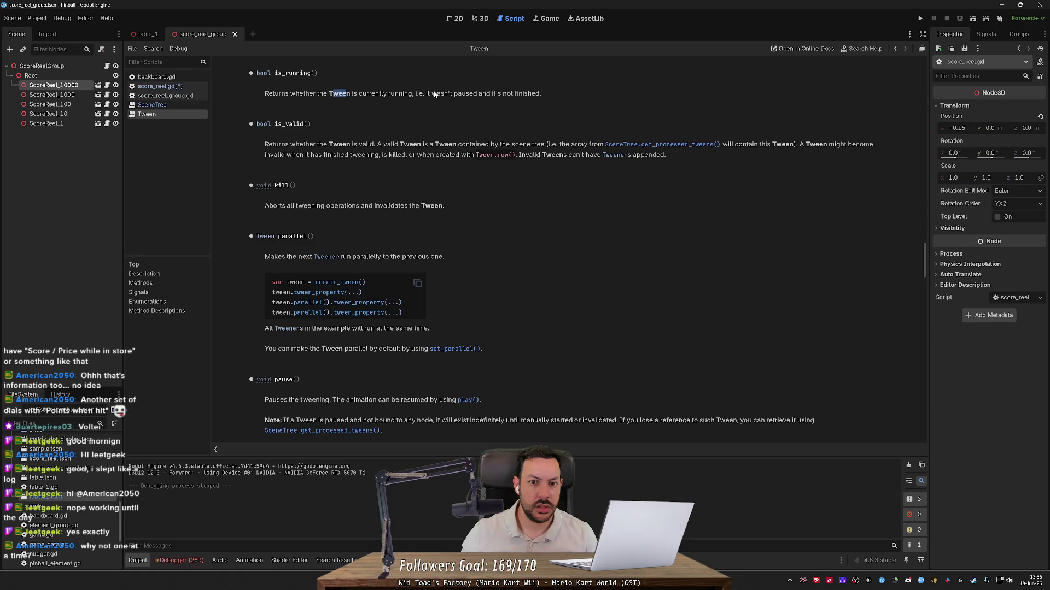
{"action": "key", "text": "alt+Left"}
{"action": "key", "text": "alt+Left"}
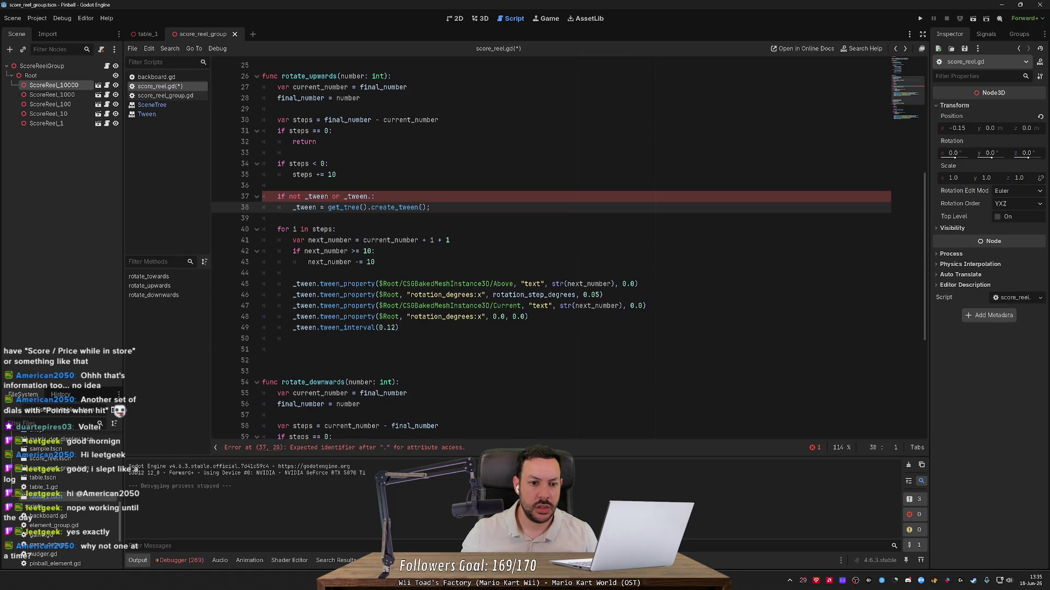
- Type 'f' after _tween. on line 37, then bring up the Tween reference's method list
{"action": "left_click", "coordinate": [373, 196]}
{"action": "type", "text": "f"}
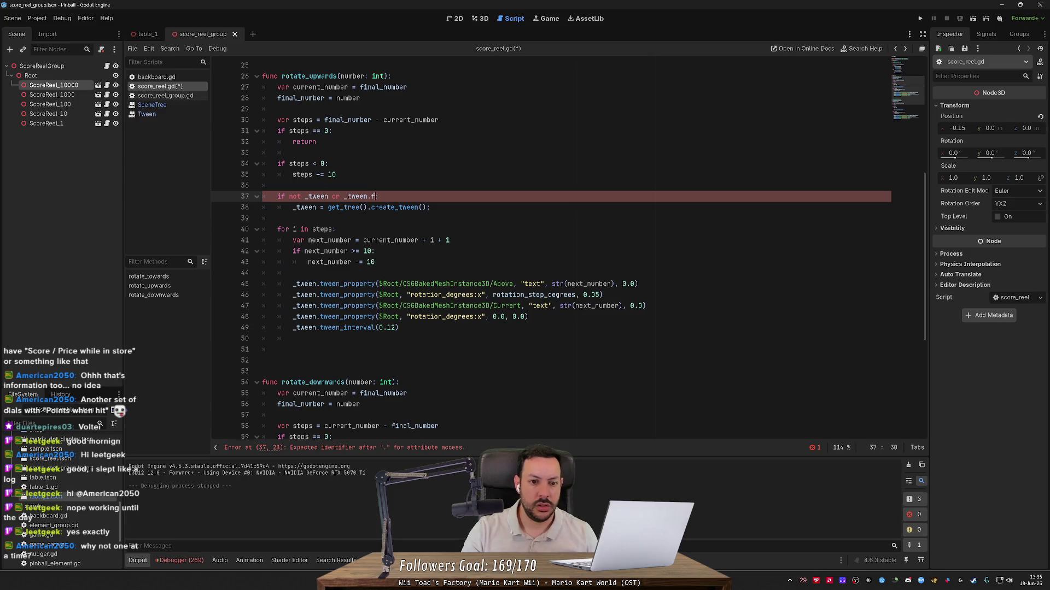
{"action": "left_click", "coordinate": [397, 208], "text": "ctrl"}
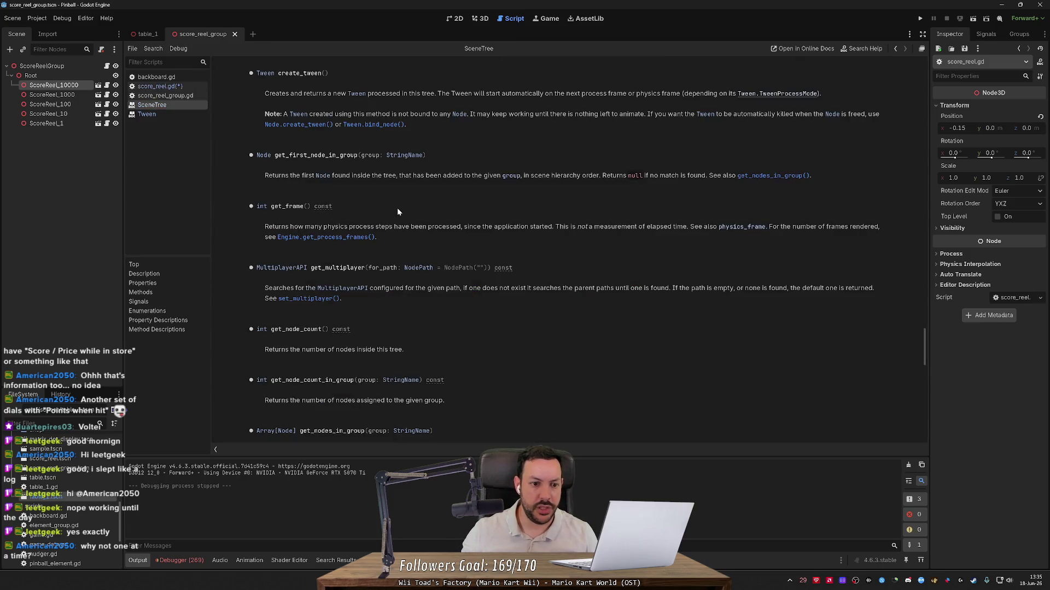
{"action": "scroll", "coordinate": [334, 176], "scroll_direction": "up", "scroll_amount": 2}
{"action": "left_click", "coordinate": [263, 173]}
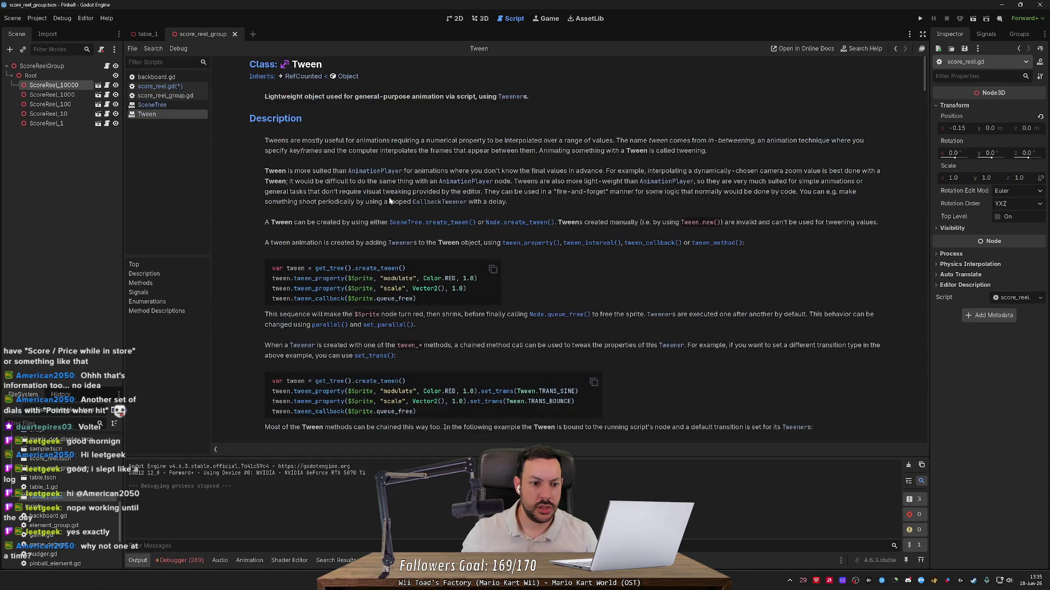
{"action": "scroll", "coordinate": [420, 207], "scroll_direction": "down", "scroll_amount": 10}
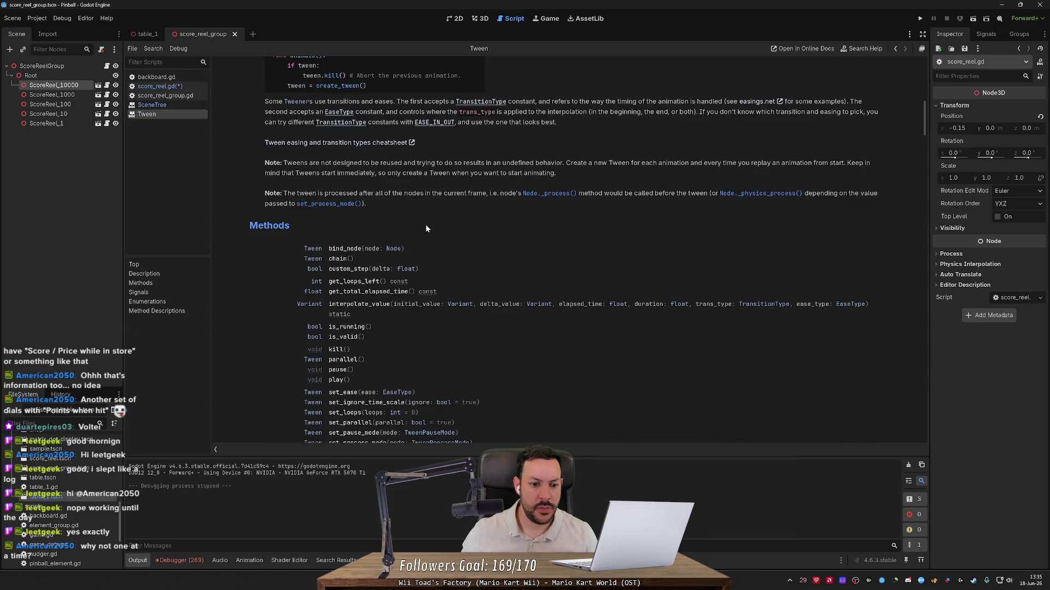
{"action": "scroll", "coordinate": [367, 327], "scroll_direction": "down", "scroll_amount": 4}
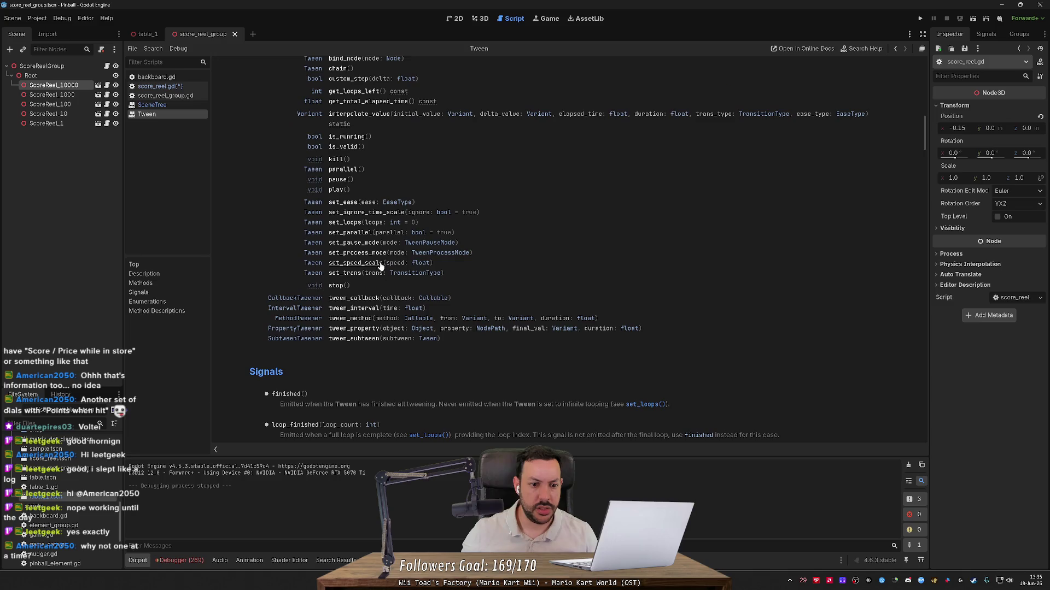